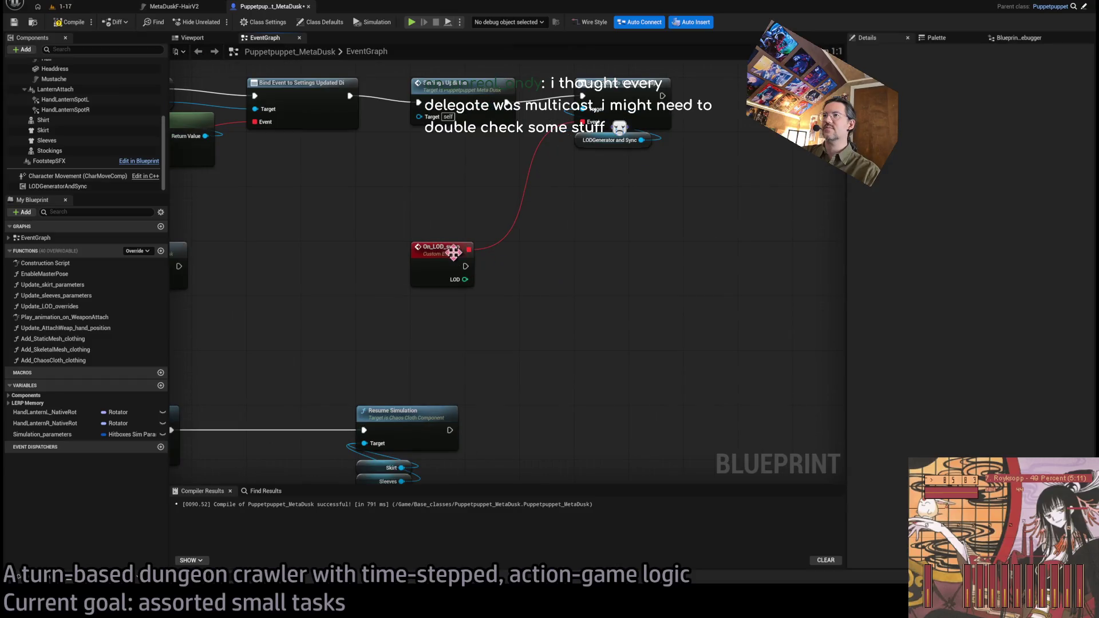
Copy the Set Enable Simulation and Resume Simulation group and wire it beside On_LOD_swap
{"action": "scroll", "coordinate": [431, 240], "scroll_direction": "down", "scroll_amount": 3}
{"action": "left_click_drag", "start_coordinate": [562, 127], "coordinate": [600, 76]}
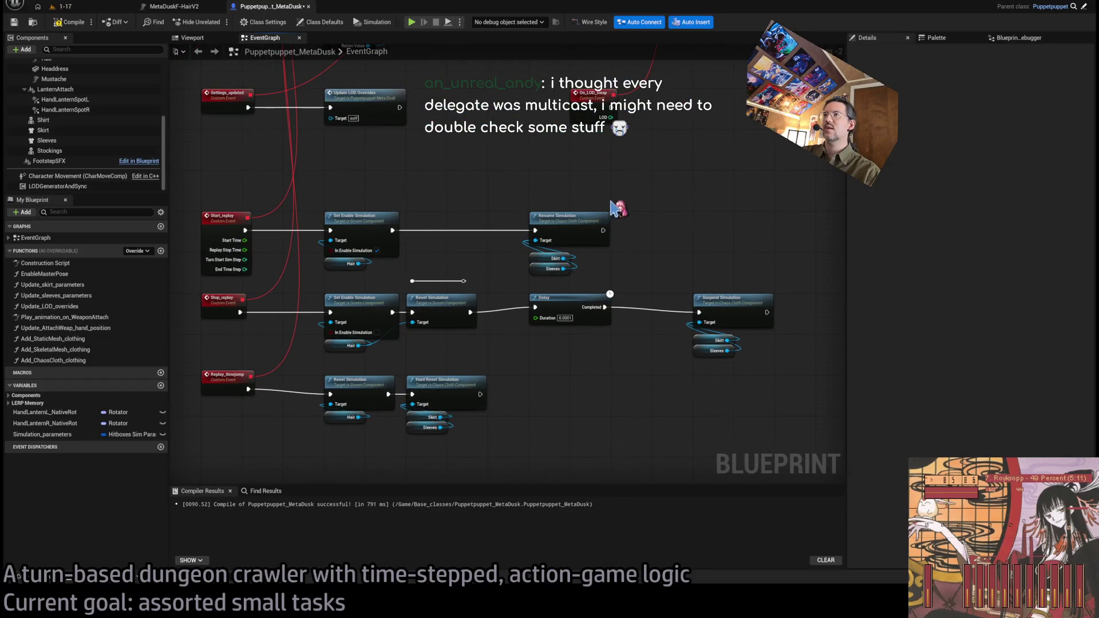
{"action": "left_click_drag", "start_coordinate": [613, 210], "coordinate": [616, 233]}
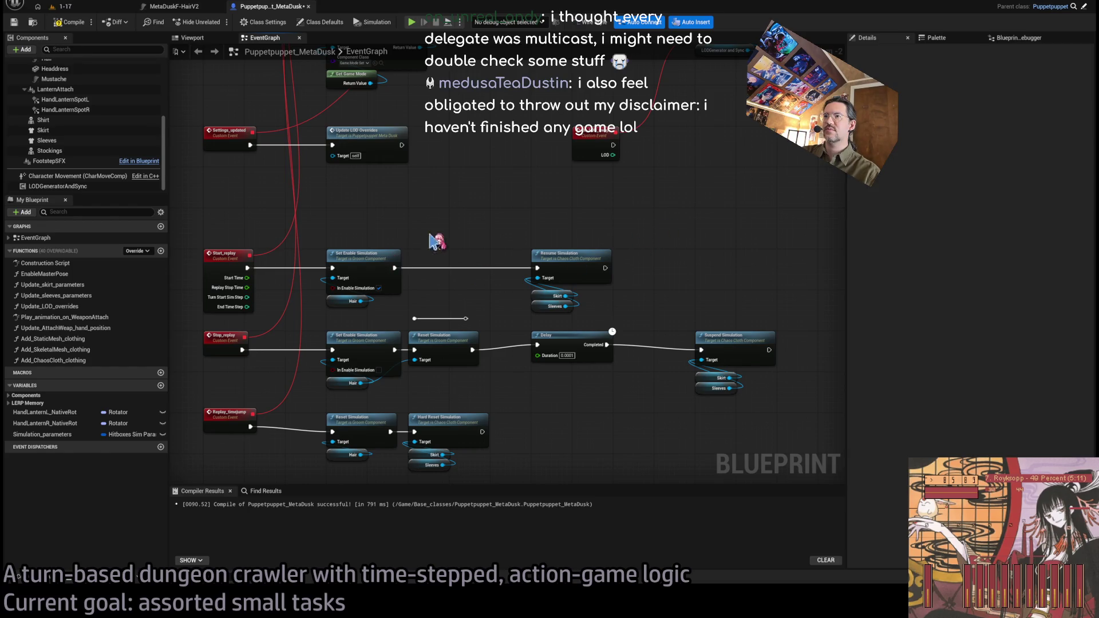
{"action": "left_click_drag", "start_coordinate": [466, 235], "coordinate": [320, 318]}
{"action": "mouse_move", "coordinate": [647, 228]}
{"action": "left_mouse_down"}
{"action": "mouse_move", "coordinate": [530, 327]}
{"action": "mouse_move", "coordinate": [596, 289]}
{"action": "left_mouse_up"}
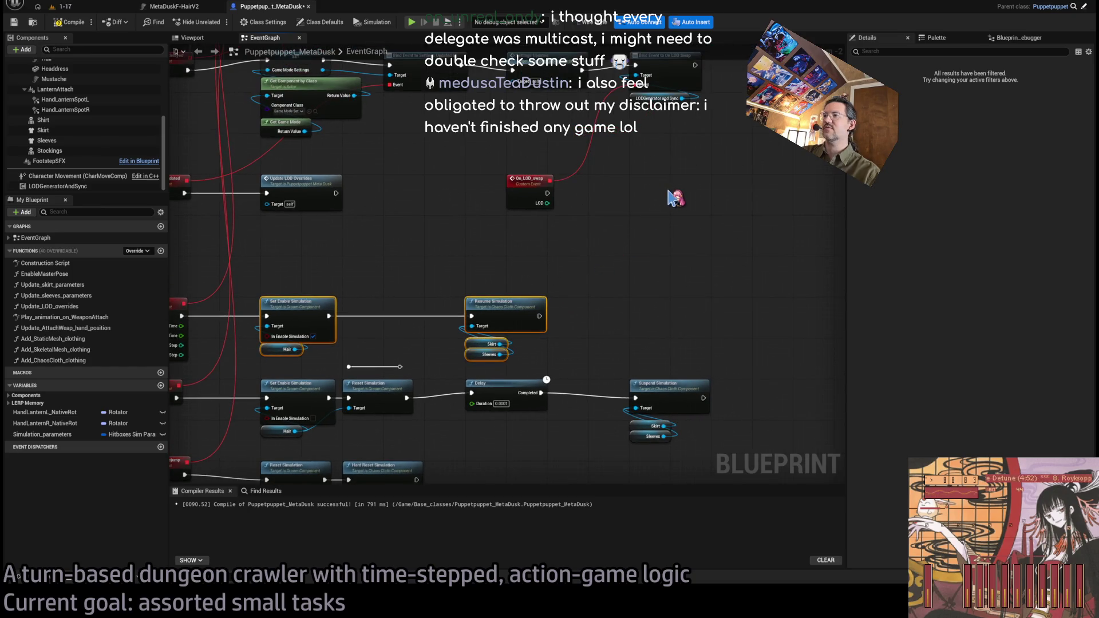
{"action": "key", "text": "ctrl+c"}
{"action": "key", "text": "ctrl+v"}
{"action": "left_click_drag", "start_coordinate": [670, 200], "coordinate": [670, 196]}
{"action": "mouse_move", "coordinate": [780, 180]}
{"action": "left_mouse_down"}
{"action": "mouse_move", "coordinate": [789, 195]}
{"action": "mouse_move", "coordinate": [538, 209]}
{"action": "left_mouse_up"}
{"action": "left_click_drag", "start_coordinate": [325, 233], "coordinate": [412, 234]}
Duplicate the Skirt and Sleeves Suspend Simulation group, delete the Hair nodes, and line up Resume and Suspend
{"action": "left_click", "coordinate": [414, 387]}
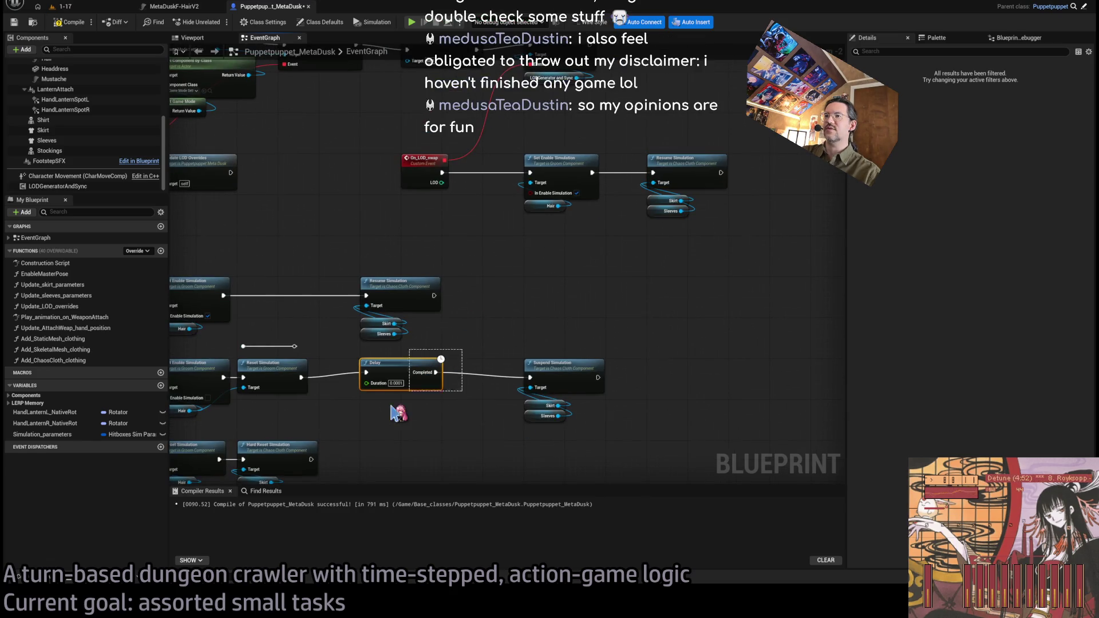
{"action": "left_click_drag", "start_coordinate": [589, 344], "coordinate": [536, 447]}
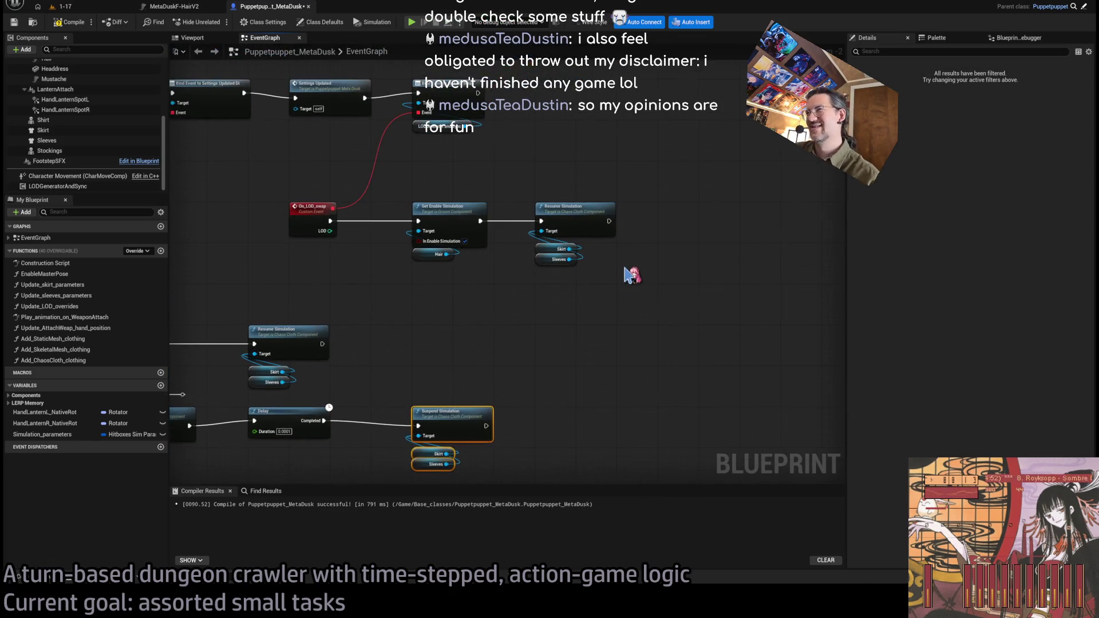
{"action": "key", "text": "ctrl+v"}
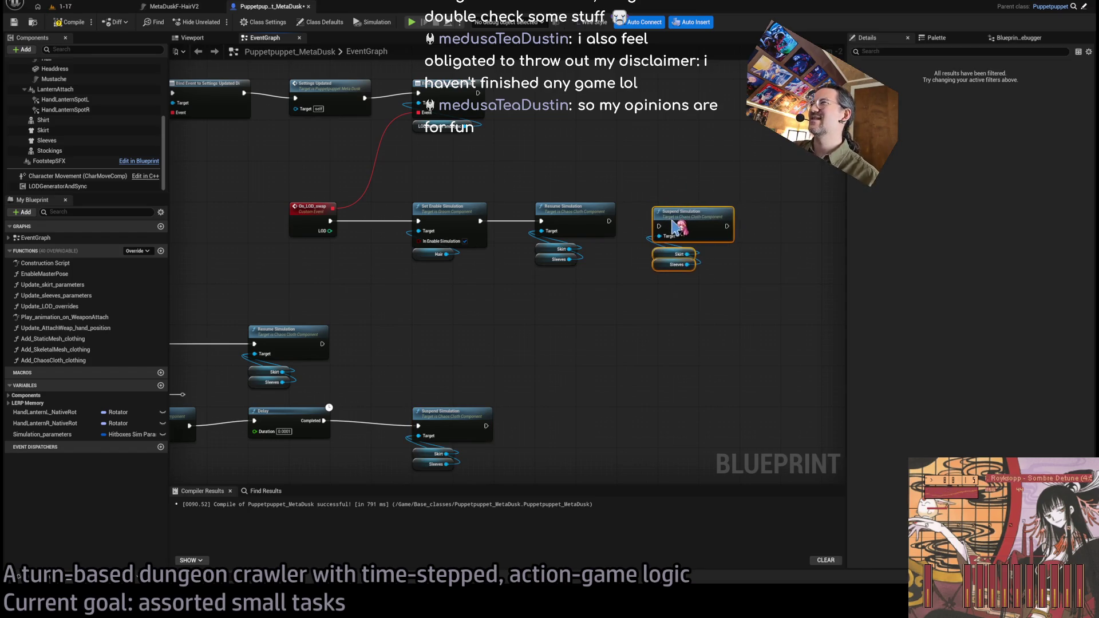
{"action": "left_click_drag", "start_coordinate": [675, 226], "coordinate": [805, 218]}
{"action": "mouse_move", "coordinate": [346, 409]}
{"action": "left_mouse_down"}
{"action": "mouse_move", "coordinate": [405, 437]}
{"action": "mouse_move", "coordinate": [452, 421]}
{"action": "left_mouse_up"}
{"action": "left_click_drag", "start_coordinate": [393, 437], "coordinate": [361, 381]}
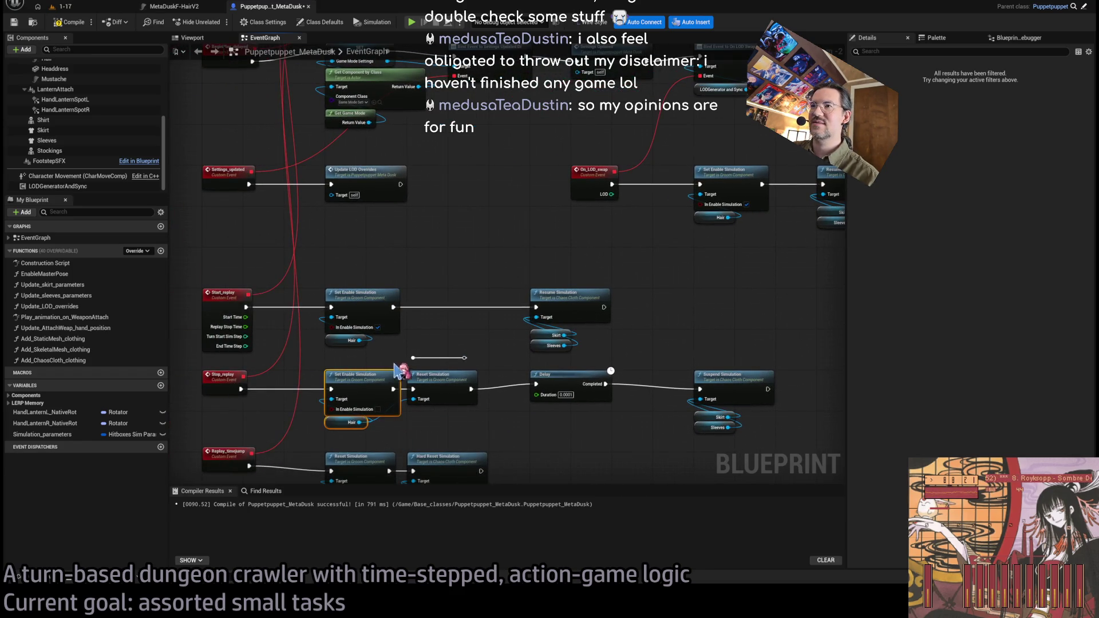
{"action": "mouse_move", "coordinate": [491, 375]}
{"action": "left_mouse_down"}
{"action": "mouse_move", "coordinate": [520, 282]}
{"action": "mouse_move", "coordinate": [429, 216]}
{"action": "mouse_move", "coordinate": [445, 203]}
{"action": "mouse_move", "coordinate": [538, 205]}
{"action": "left_mouse_up"}
{"action": "key", "text": "ctrl+v"}
{"action": "key", "text": "Delete"}
{"action": "left_click_drag", "start_coordinate": [445, 220], "coordinate": [322, 221]}
{"action": "left_click", "coordinate": [696, 231]}
{"action": "mouse_move", "coordinate": [696, 231]}
{"action": "left_mouse_down"}
{"action": "mouse_move", "coordinate": [457, 232]}
{"action": "mouse_move", "coordinate": [490, 231]}
{"action": "left_mouse_up"}
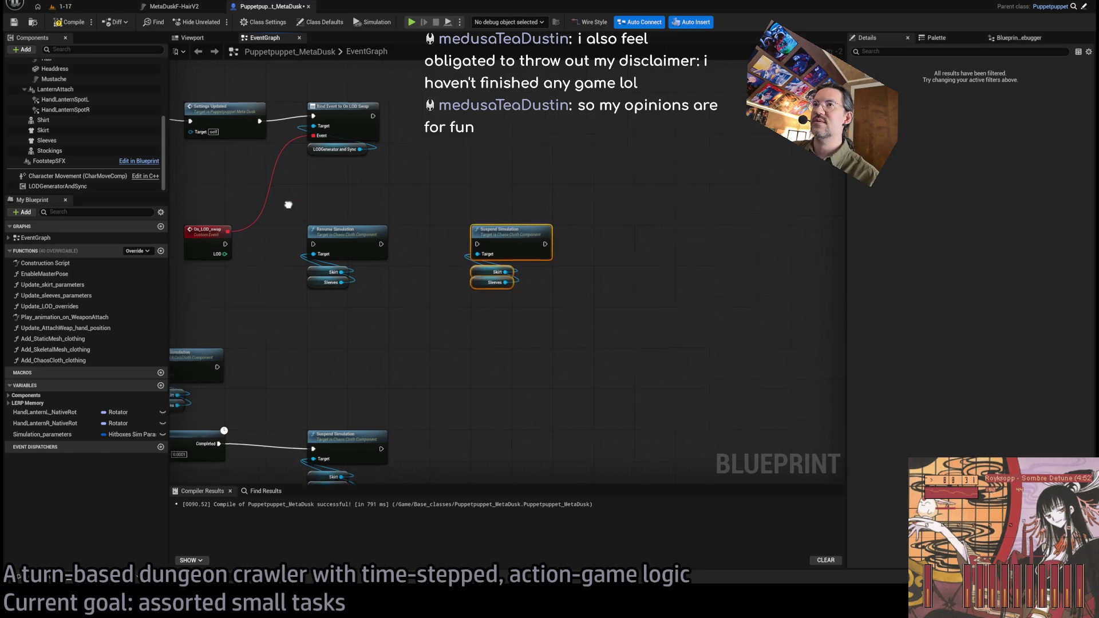
Wire On_LOD_swap into Resume Simulation, add a 0.0001 s Delay before Suspend Simulation, and compile
{"action": "scroll", "coordinate": [296, 252], "scroll_direction": "up", "scroll_amount": 2}
{"action": "left_click_drag", "start_coordinate": [257, 281], "coordinate": [375, 282]}
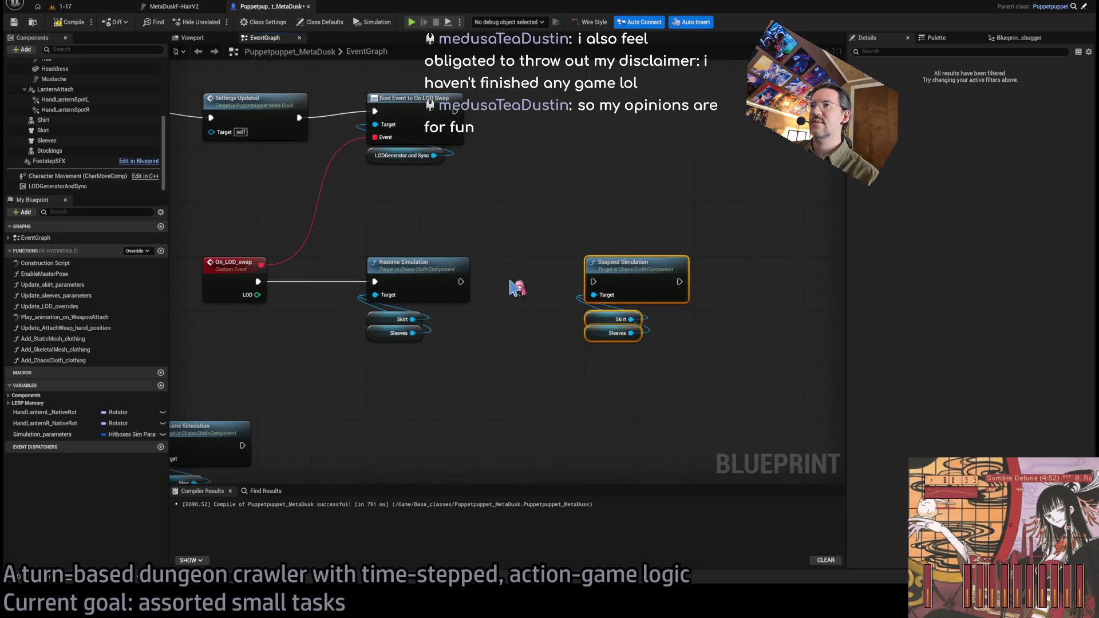
{"action": "mouse_move", "coordinate": [499, 260]}
{"action": "left_mouse_down"}
{"action": "mouse_move", "coordinate": [595, 274]}
{"action": "mouse_move", "coordinate": [657, 255]}
{"action": "mouse_move", "coordinate": [640, 260]}
{"action": "left_mouse_up"}
{"action": "left_click", "coordinate": [435, 240]}
{"action": "left_click_drag", "start_coordinate": [301, 277], "coordinate": [369, 289]}
{"action": "key", "text": "Escape"}
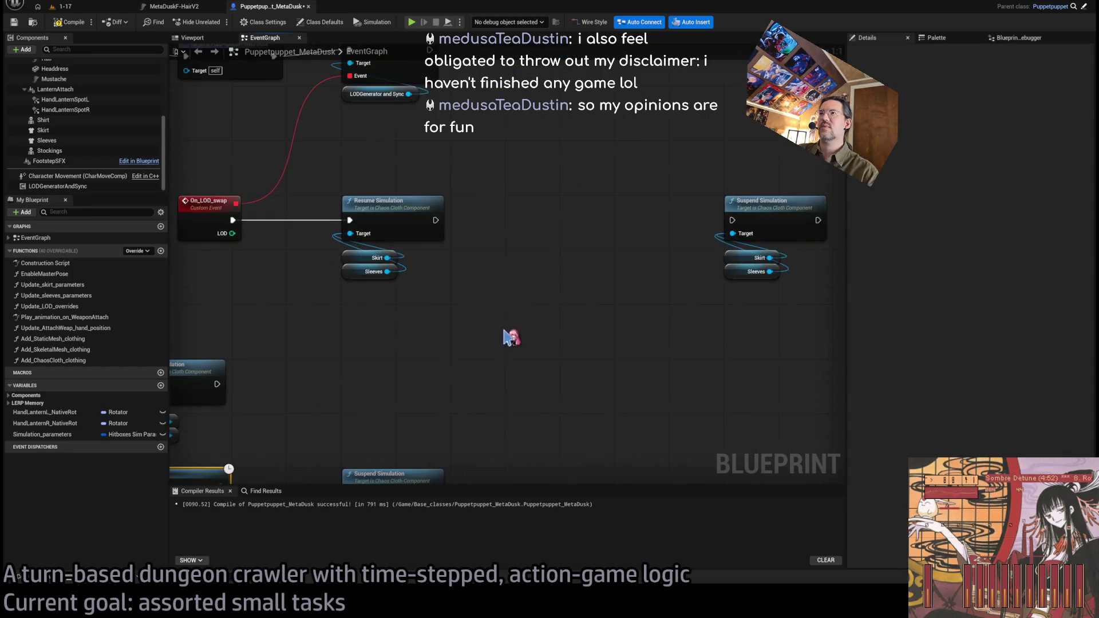
{"action": "left_click", "coordinate": [518, 212]}
{"action": "left_click_drag", "start_coordinate": [518, 211], "coordinate": [518, 219]}
{"action": "left_click_drag", "start_coordinate": [436, 220], "coordinate": [513, 214]}
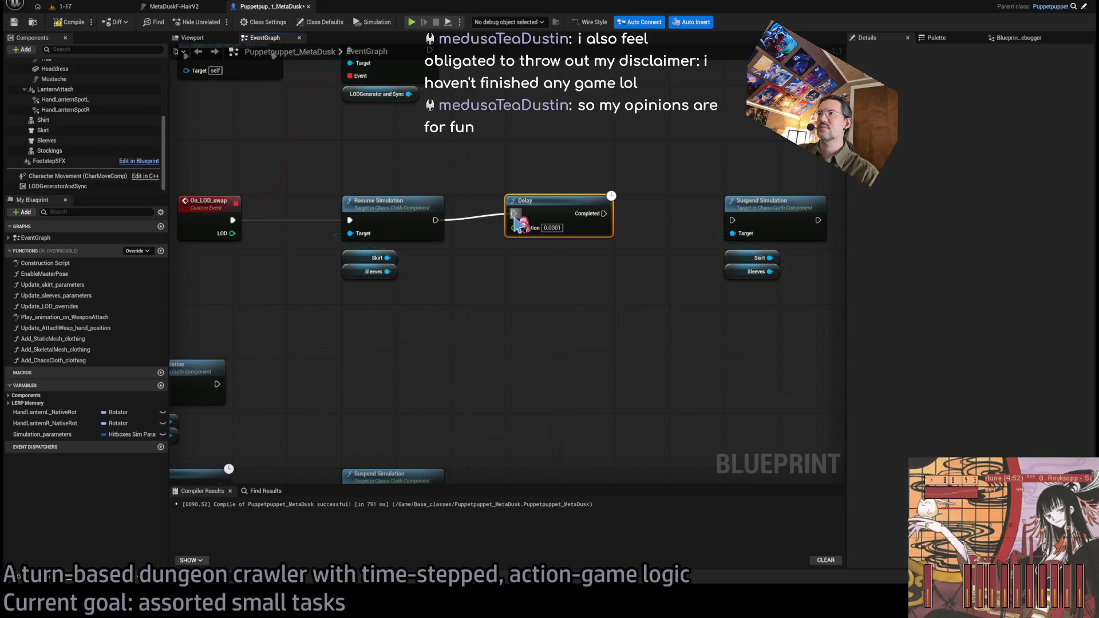
{"action": "left_click_drag", "start_coordinate": [605, 213], "coordinate": [732, 220]}
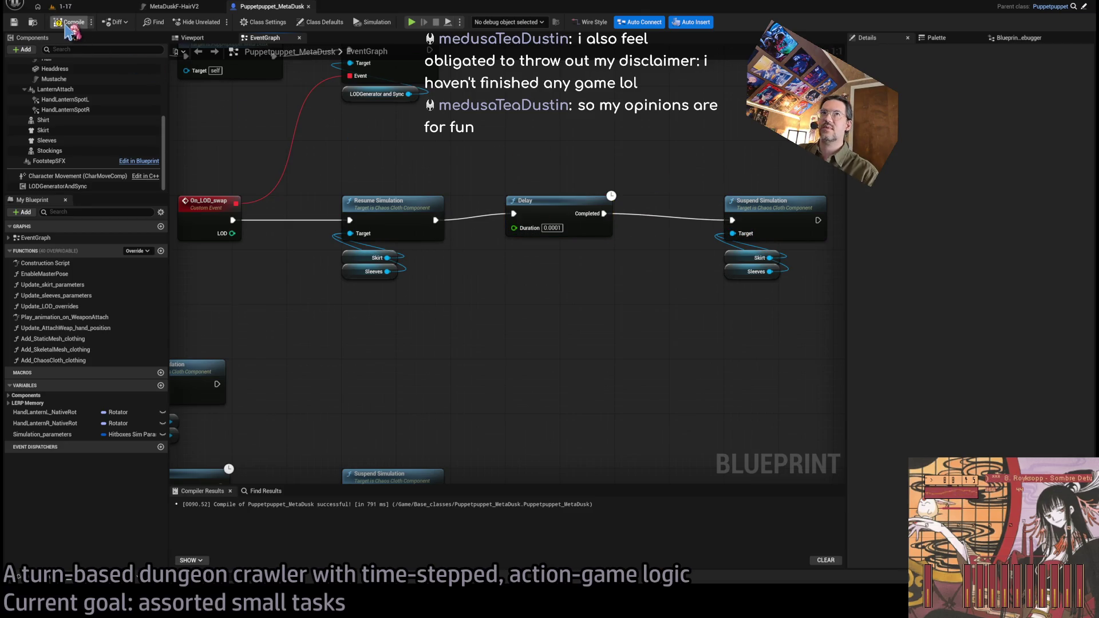
{"action": "left_click", "coordinate": [85, 17]}
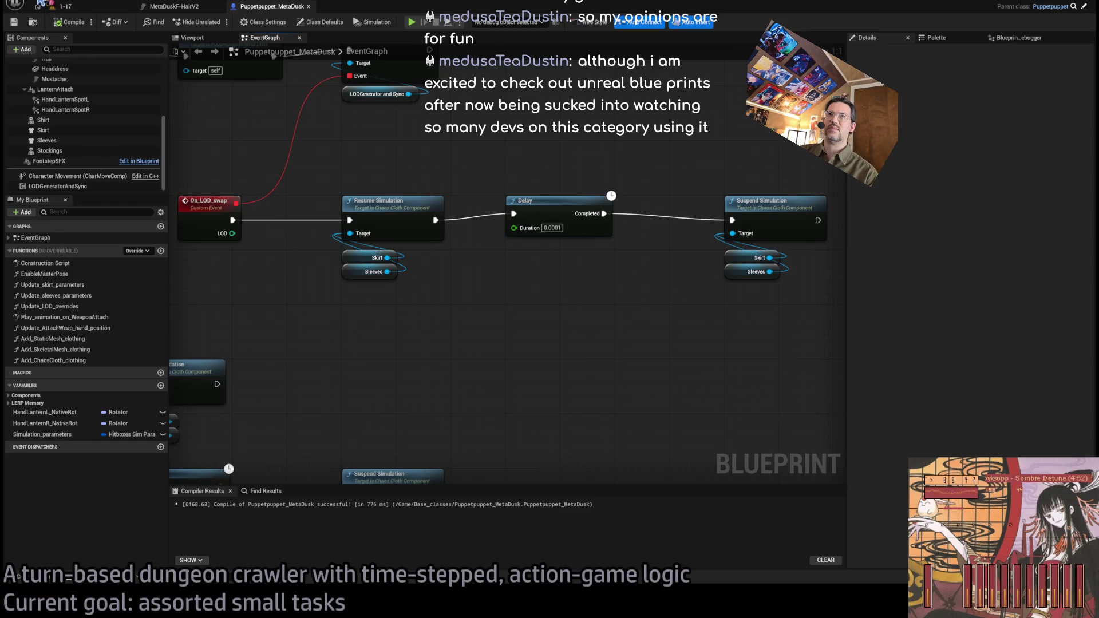
{"action": "left_click", "coordinate": [62, 6]}
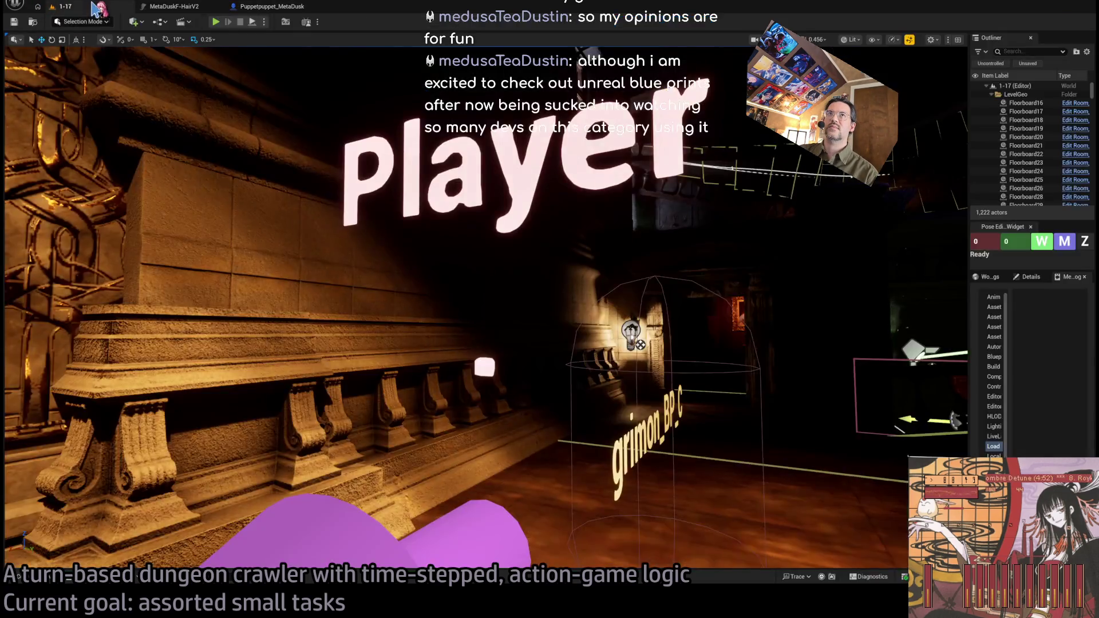
Play-test the level once, then set the On_LOD_swap Delay Duration to 0.01
{"action": "key", "text": "alt+p"}
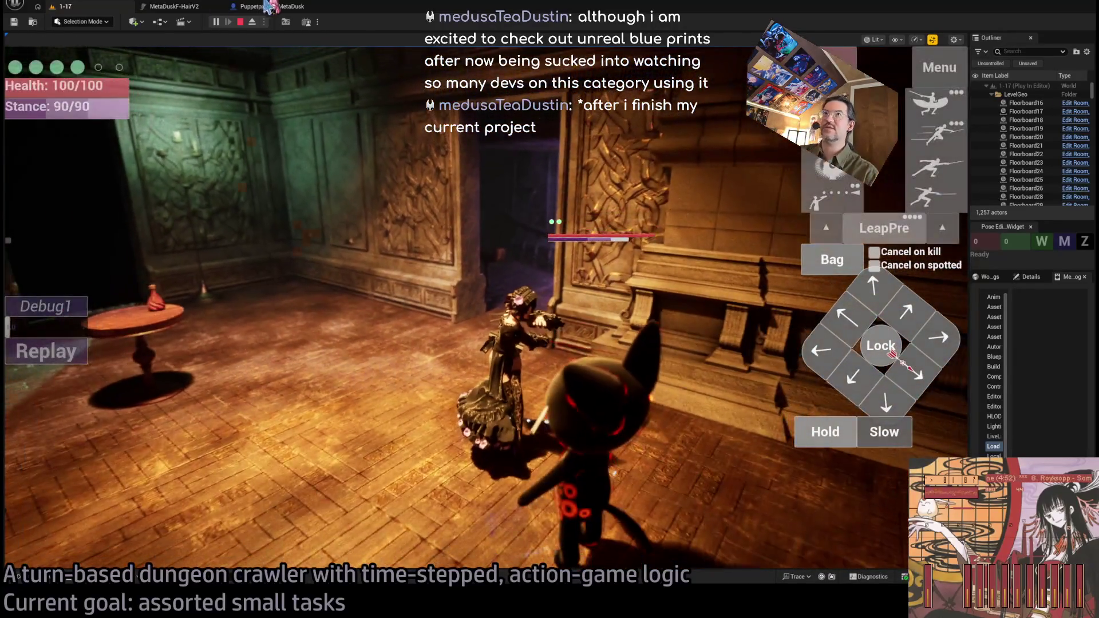
{"action": "key", "text": "Escape"}
{"action": "mouse_move", "coordinate": [487, 265]}
{"action": "left_mouse_down"}
{"action": "mouse_move", "coordinate": [578, 395]}
{"action": "mouse_move", "coordinate": [491, 289]}
{"action": "left_mouse_up"}
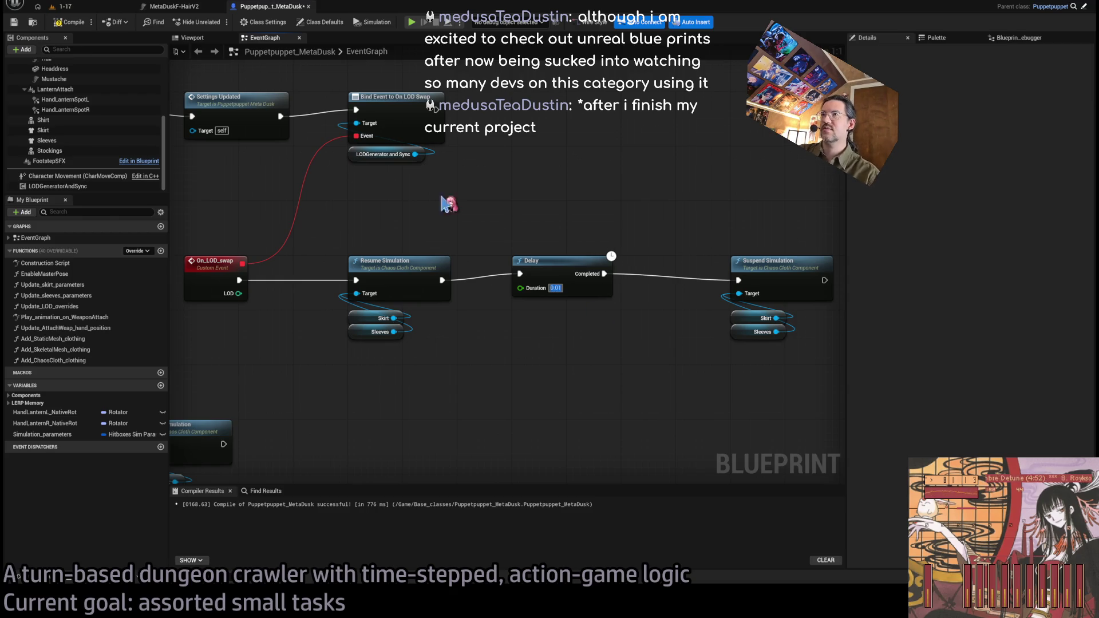
Play-test level 1-17 again through two move turns, then return to the Puppetpuppet_MetaDusk event graph
{"action": "left_click", "coordinate": [95, 8]}
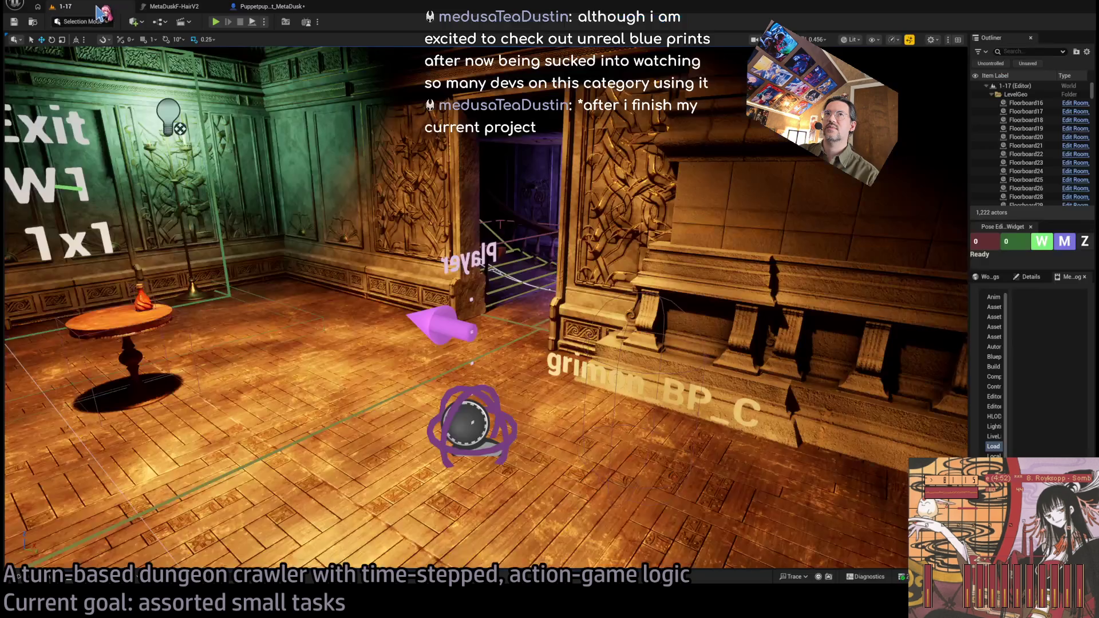
{"action": "key", "text": "alt+p"}
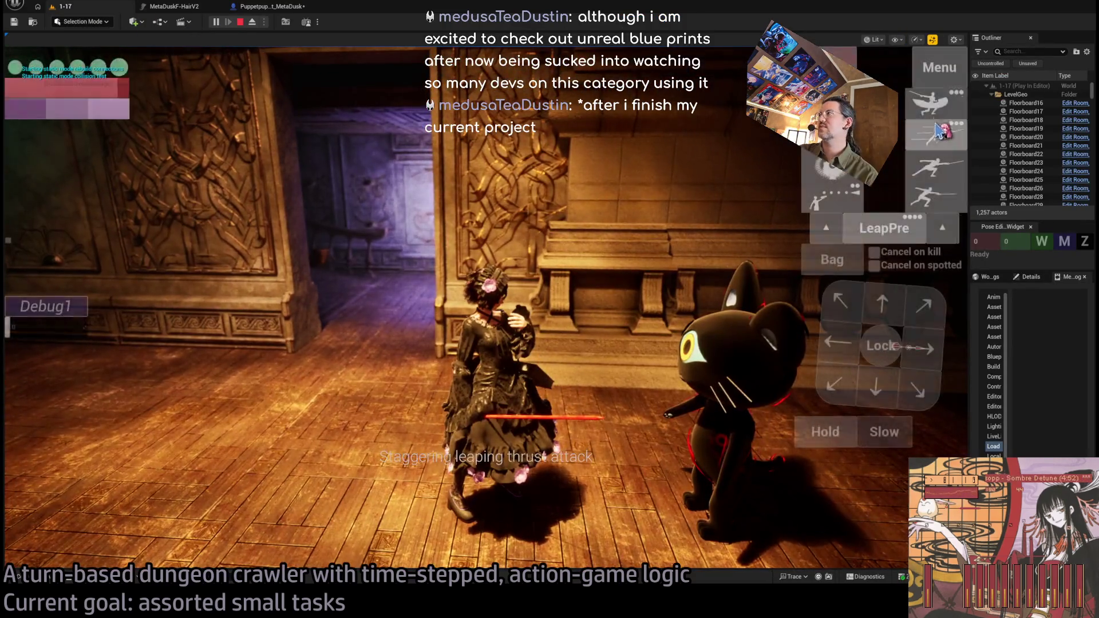
{"action": "left_click", "coordinate": [85, 415]}
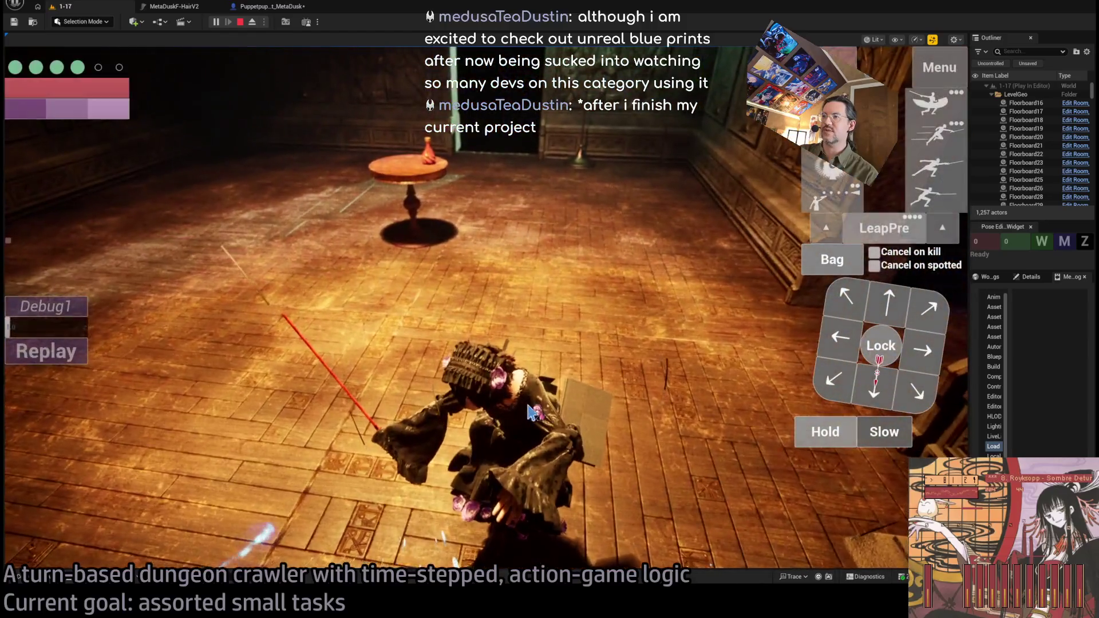
{"action": "left_click", "coordinate": [530, 411]}
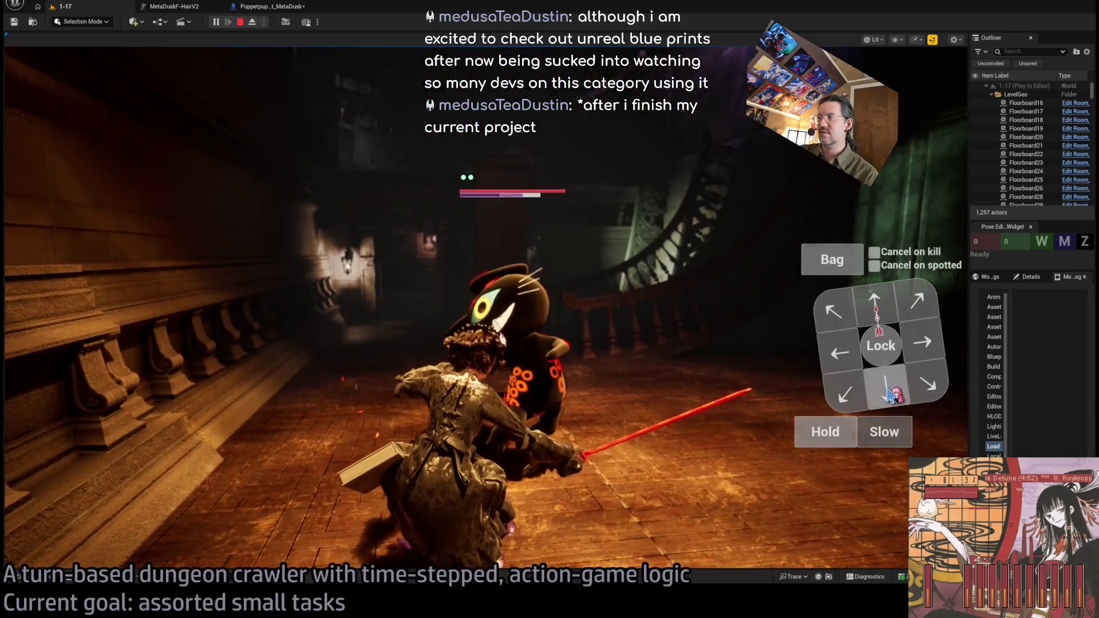
{"action": "left_click", "coordinate": [890, 395]}
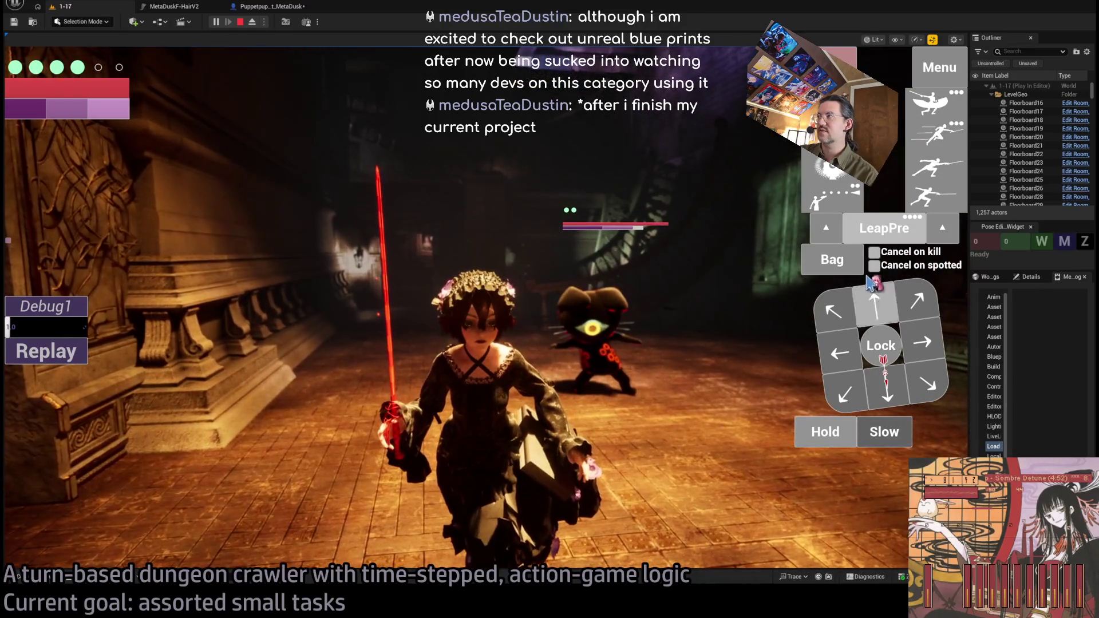
{"action": "left_click", "coordinate": [171, 411]}
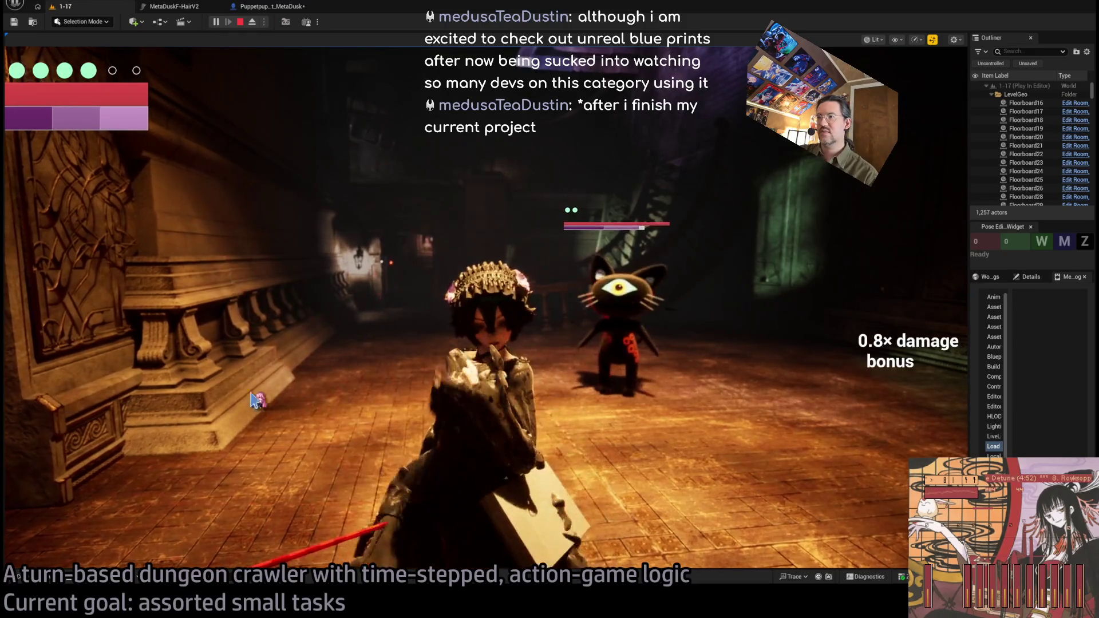
{"action": "key", "text": "shift+F1"}
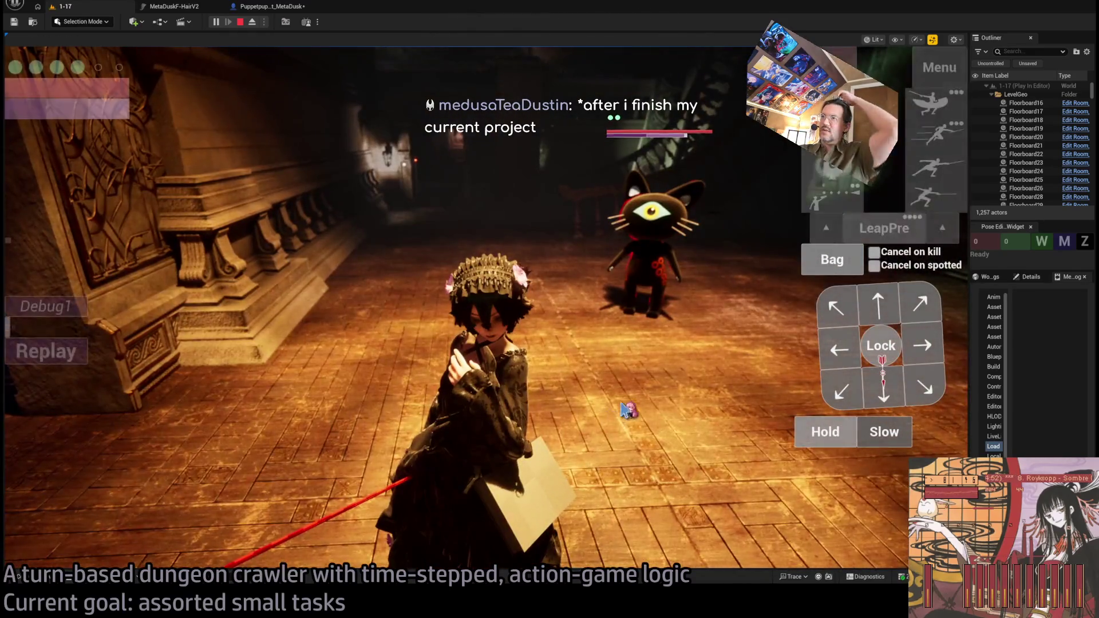
{"action": "left_click", "coordinate": [874, 301]}
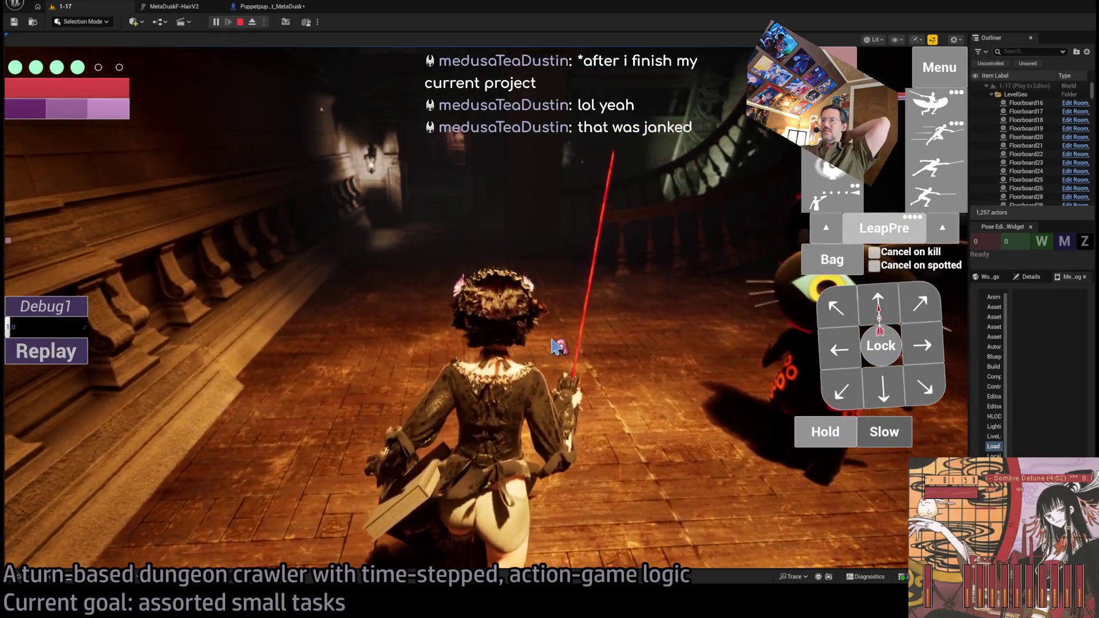
{"action": "left_click", "coordinate": [261, 7]}
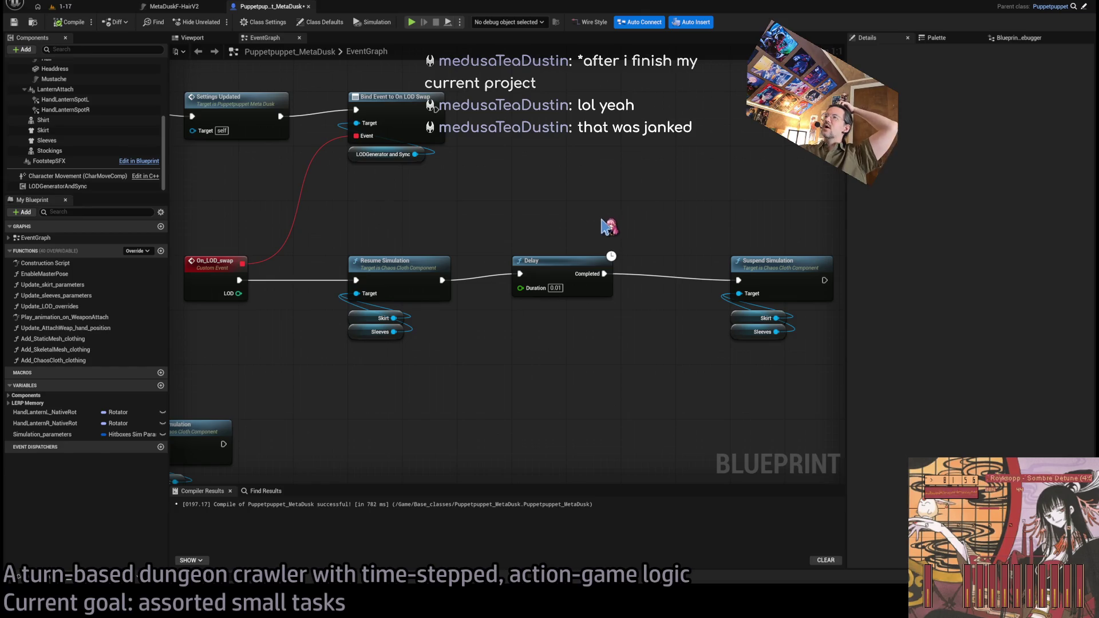
Survey the Resume, Delay and Suspend Simulation chain and set the Delay Duration to 0.01
{"action": "scroll", "coordinate": [625, 269], "scroll_direction": "down", "scroll_amount": 2}
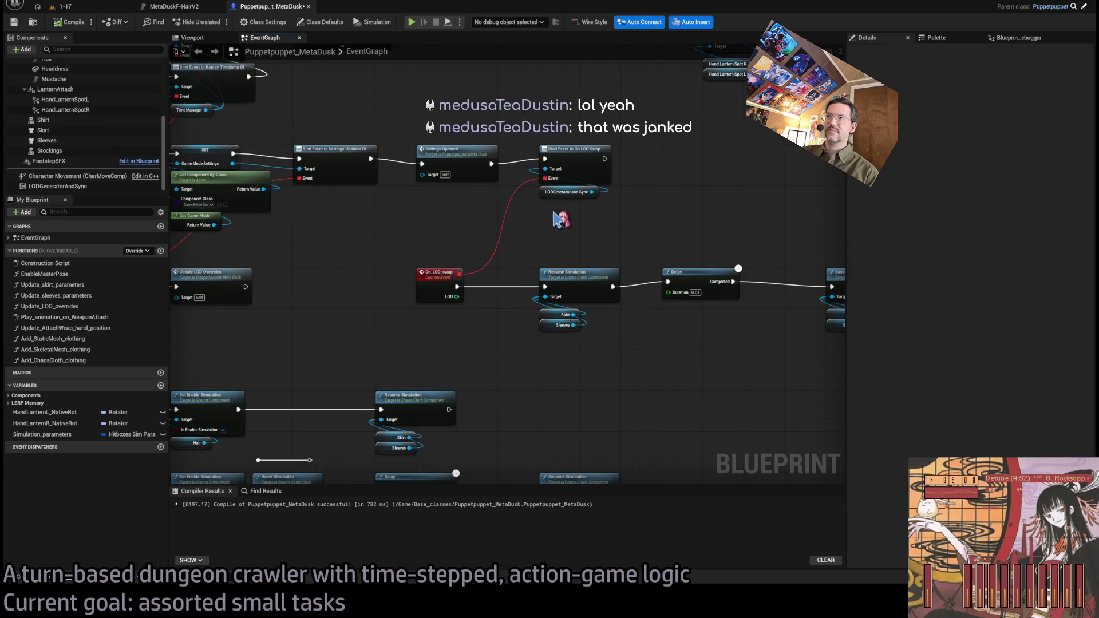
{"action": "left_click_drag", "start_coordinate": [563, 219], "coordinate": [653, 191]}
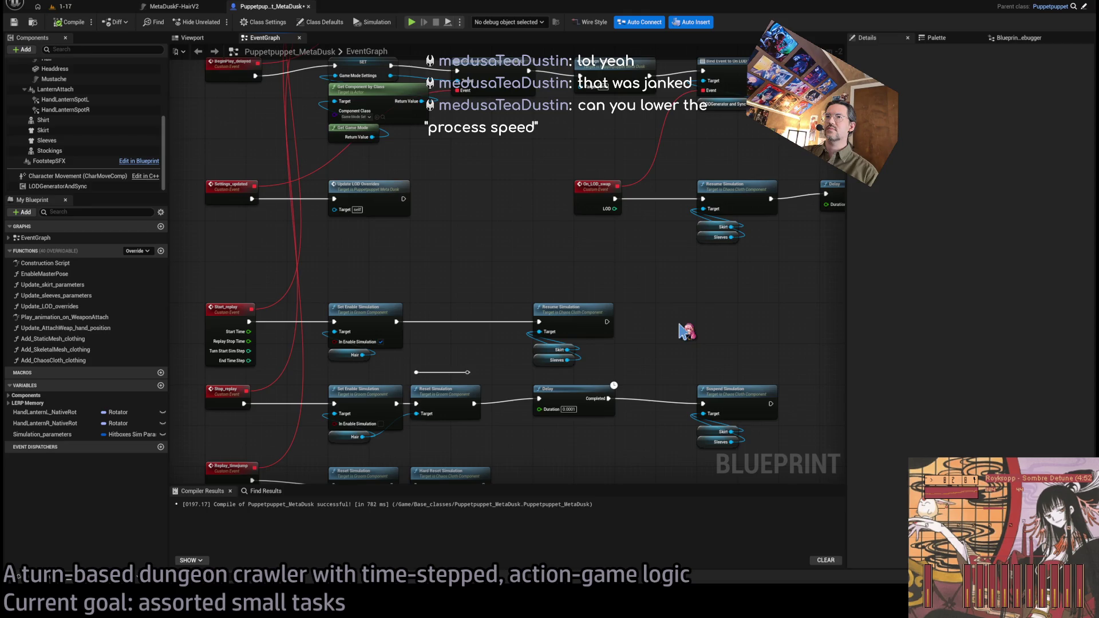
{"action": "left_click_drag", "start_coordinate": [686, 332], "coordinate": [509, 371]}
{"action": "scroll", "coordinate": [514, 319], "scroll_direction": "down", "scroll_amount": 2}
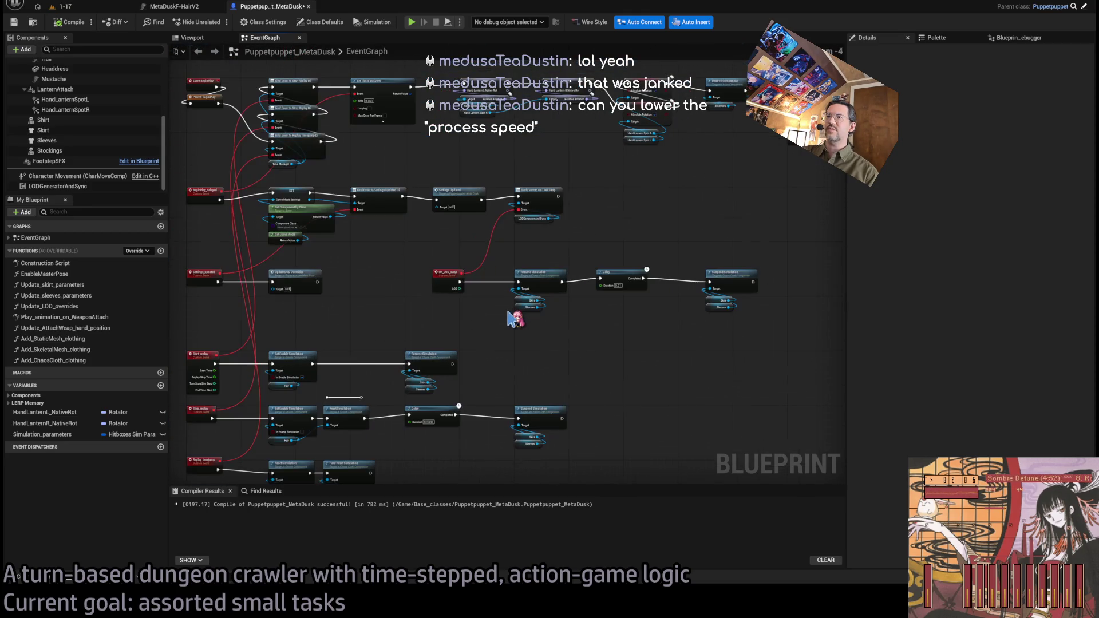
{"action": "scroll", "coordinate": [548, 232], "scroll_direction": "up", "scroll_amount": 3}
{"action": "left_click_drag", "start_coordinate": [807, 249], "coordinate": [573, 236]}
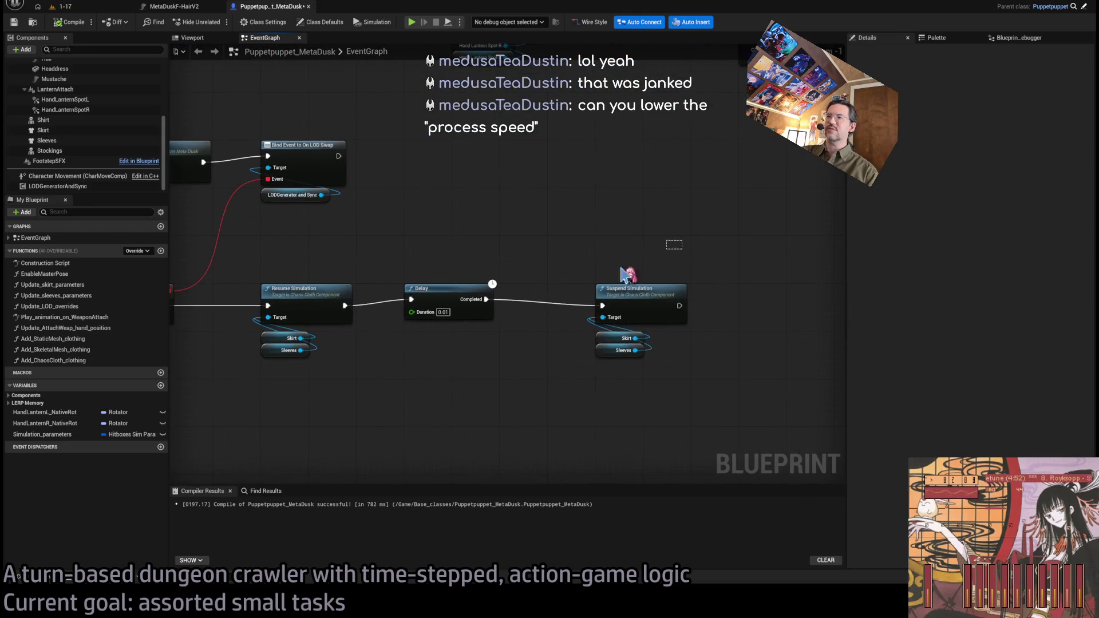
{"action": "left_click_drag", "start_coordinate": [666, 259], "coordinate": [284, 377]}
{"action": "left_click", "coordinate": [544, 242]}
{"action": "left_click_drag", "start_coordinate": [545, 243], "coordinate": [711, 269]}
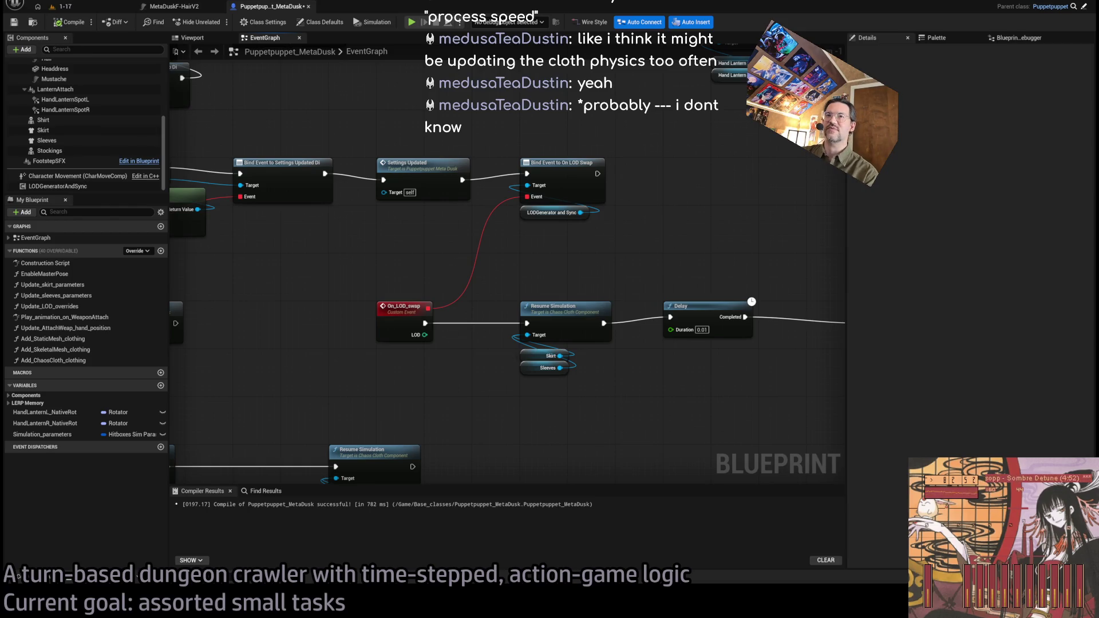
Recentre the graph on the On_LOD_swap chain and bring up level 1-17
{"action": "mouse_move", "coordinate": [551, 242]}
{"action": "left_mouse_down"}
{"action": "mouse_move", "coordinate": [507, 263]}
{"action": "mouse_move", "coordinate": [554, 283]}
{"action": "mouse_move", "coordinate": [532, 263]}
{"action": "mouse_move", "coordinate": [595, 225]}
{"action": "mouse_move", "coordinate": [508, 204]}
{"action": "mouse_move", "coordinate": [429, 254]}
{"action": "left_mouse_up"}
{"action": "scroll", "coordinate": [429, 255], "scroll_direction": "up", "scroll_amount": 1}
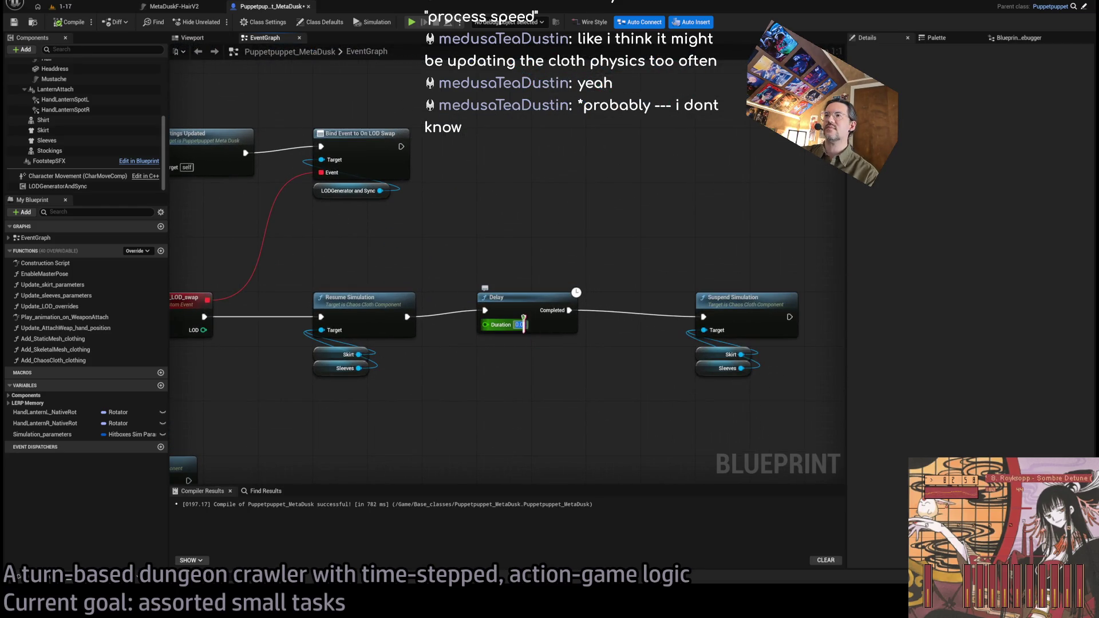
{"action": "scroll", "coordinate": [460, 258], "scroll_direction": "down", "scroll_amount": 1}
{"action": "left_click_drag", "start_coordinate": [457, 248], "coordinate": [484, 244]}
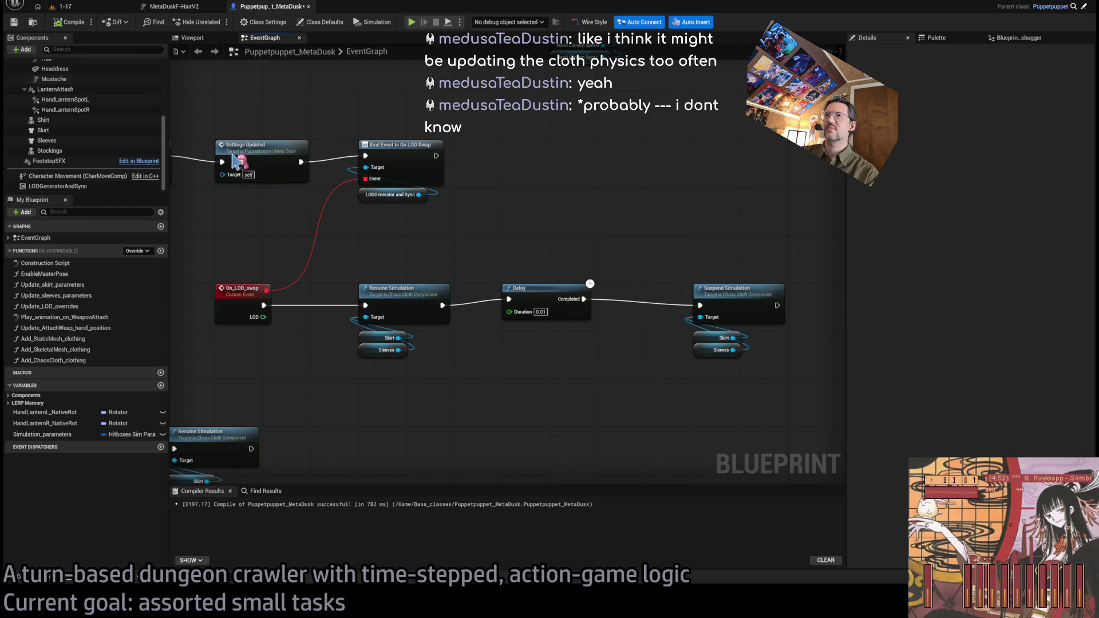
{"action": "left_click", "coordinate": [62, 6]}
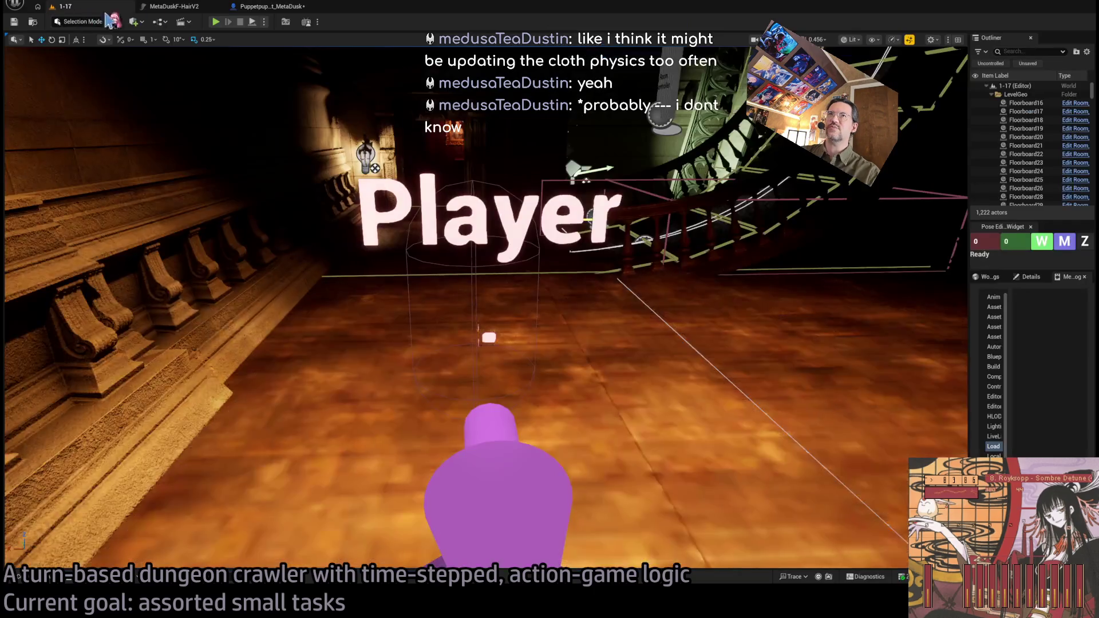
{"action": "left_click", "coordinate": [217, 22]}
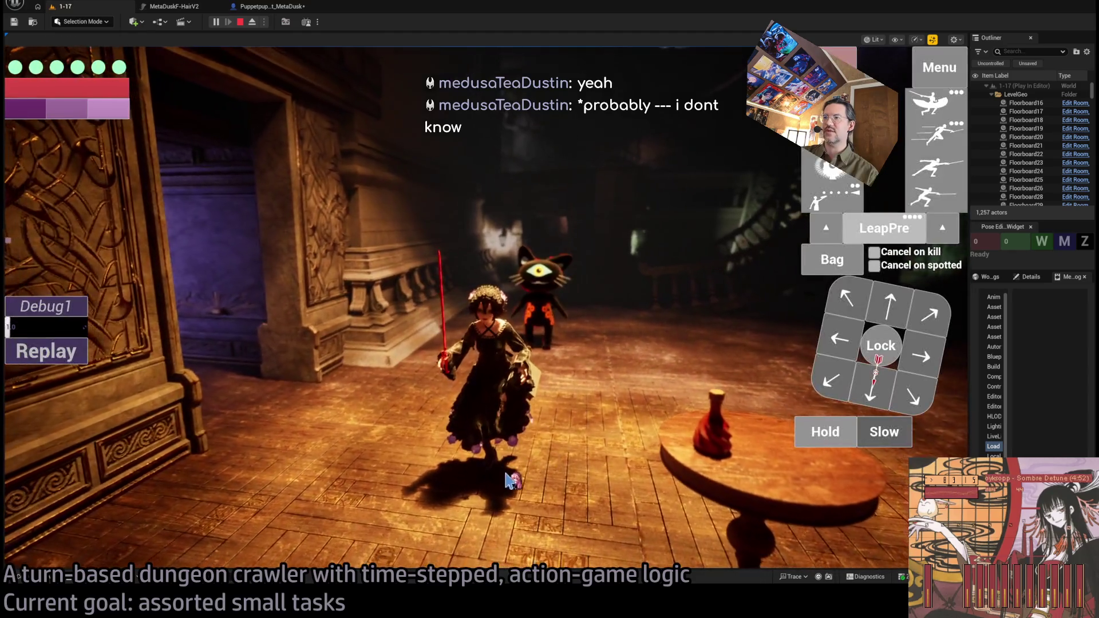
{"action": "left_click", "coordinate": [511, 481]}
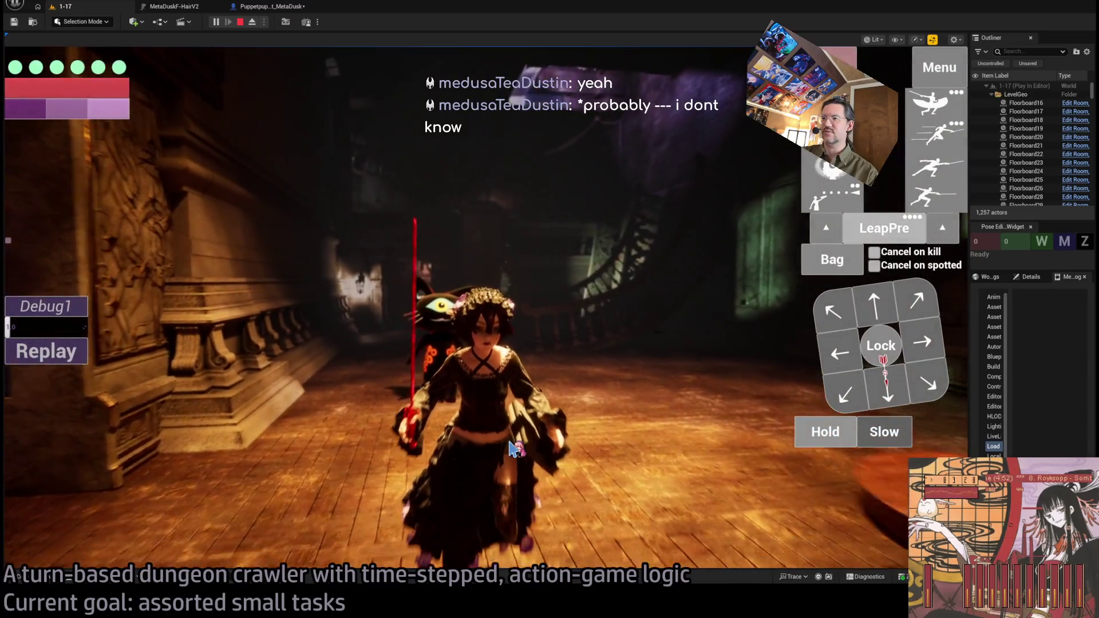
{"action": "left_click", "coordinate": [512, 450]}
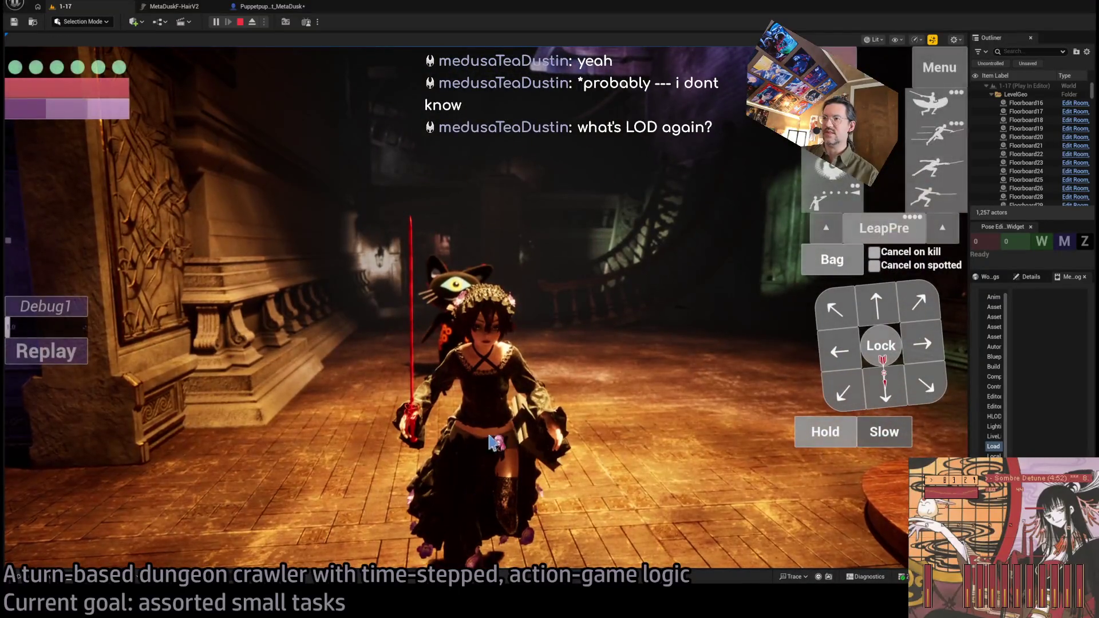
{"action": "left_click", "coordinate": [240, 22]}
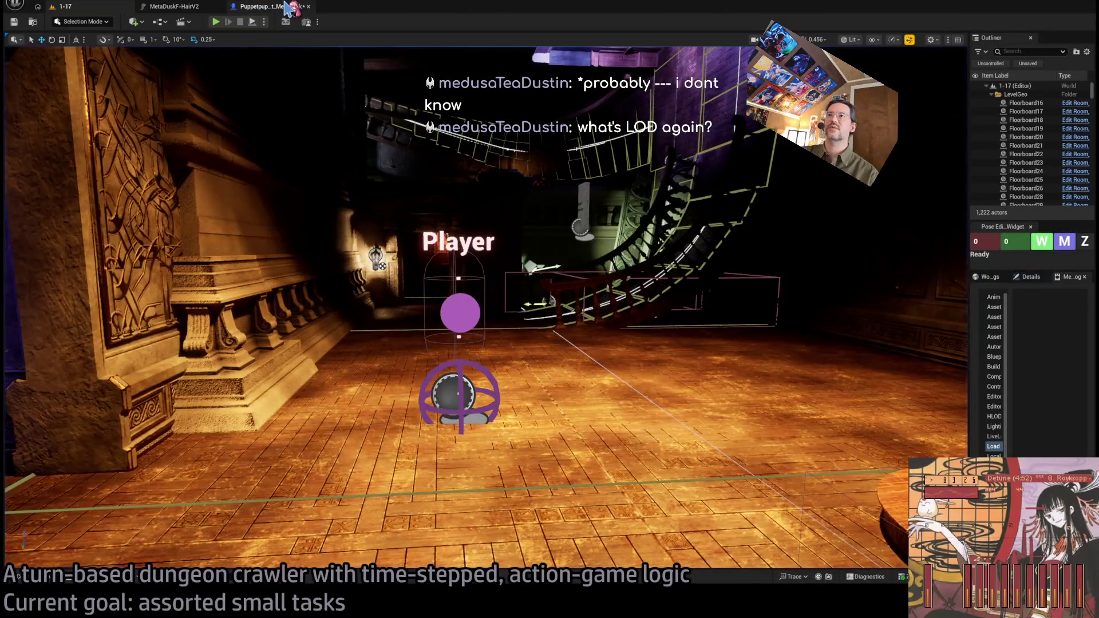
Go back to the Puppetpuppet_MetaDusk EventGraph, zoomed in on the On_LOD_swap cloth nodes
{"action": "left_click", "coordinate": [272, 6]}
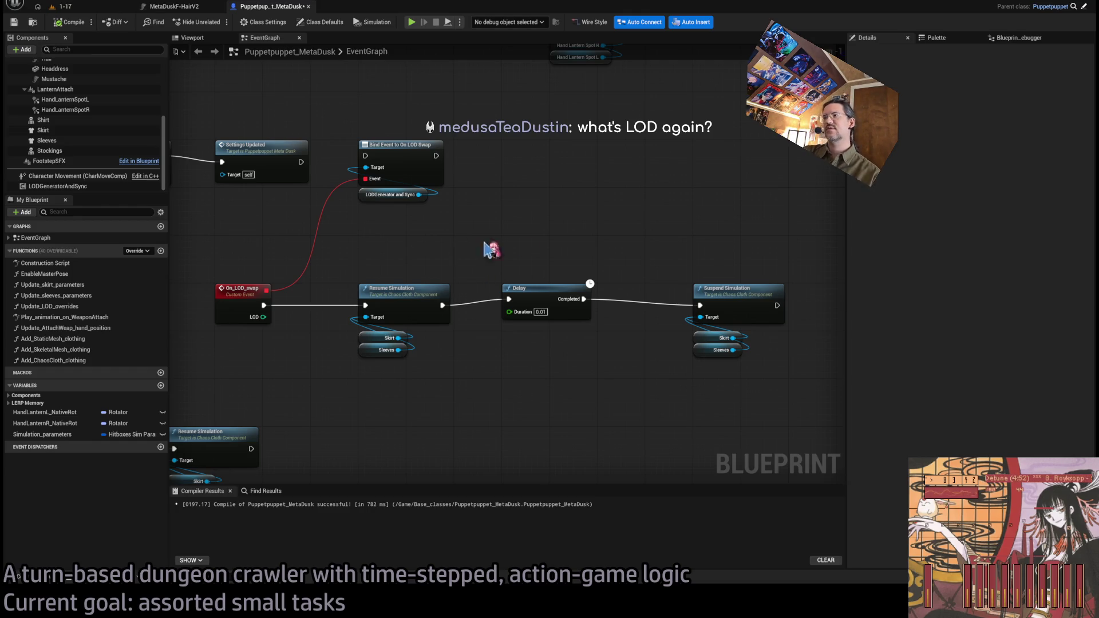
{"action": "scroll", "coordinate": [486, 355], "scroll_direction": "up", "scroll_amount": 2}
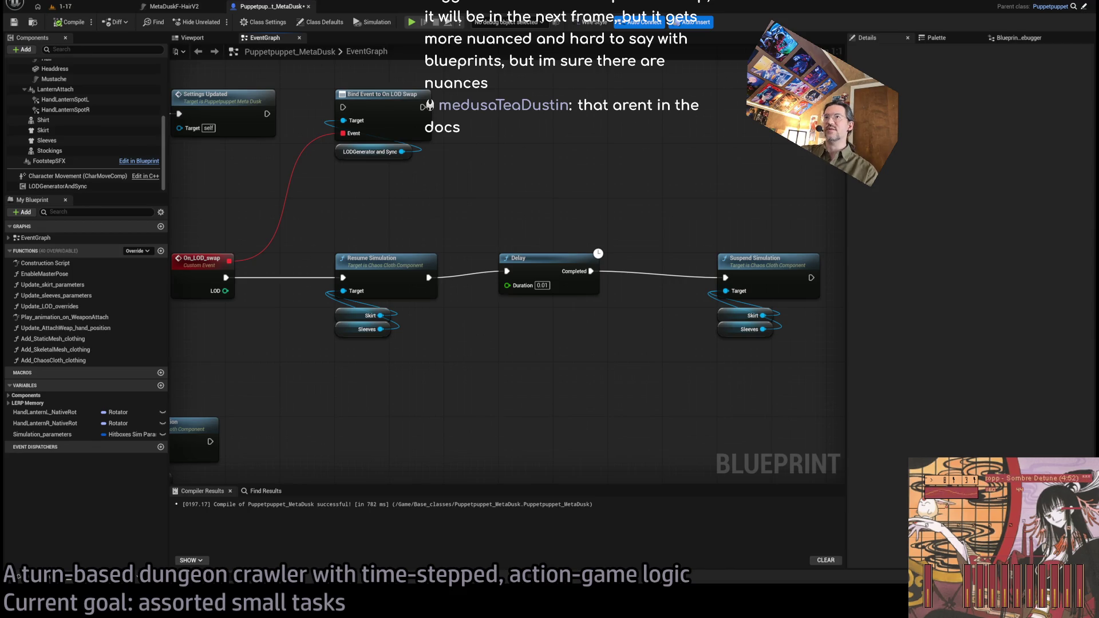
Wire Settings Updated into the Bind Event node and marquee-select the On_LOD_swap node row
{"action": "left_click_drag", "start_coordinate": [267, 114], "coordinate": [344, 108]}
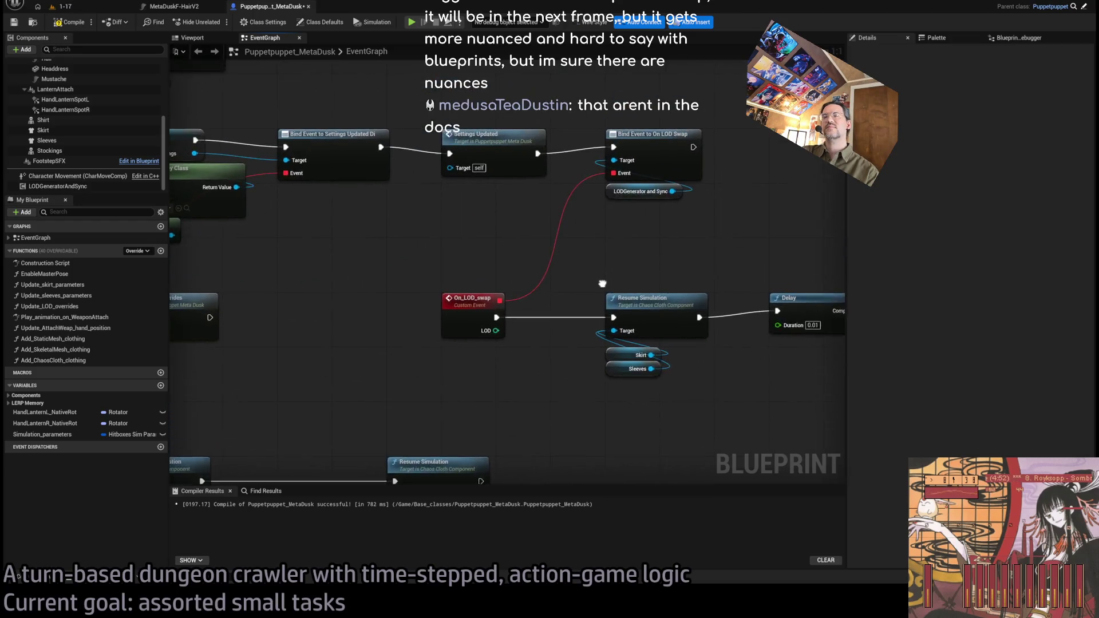
{"action": "mouse_move", "coordinate": [658, 243]}
{"action": "left_mouse_down"}
{"action": "mouse_move", "coordinate": [435, 214]}
{"action": "mouse_move", "coordinate": [653, 234]}
{"action": "mouse_move", "coordinate": [533, 220]}
{"action": "mouse_move", "coordinate": [578, 215]}
{"action": "left_mouse_up"}
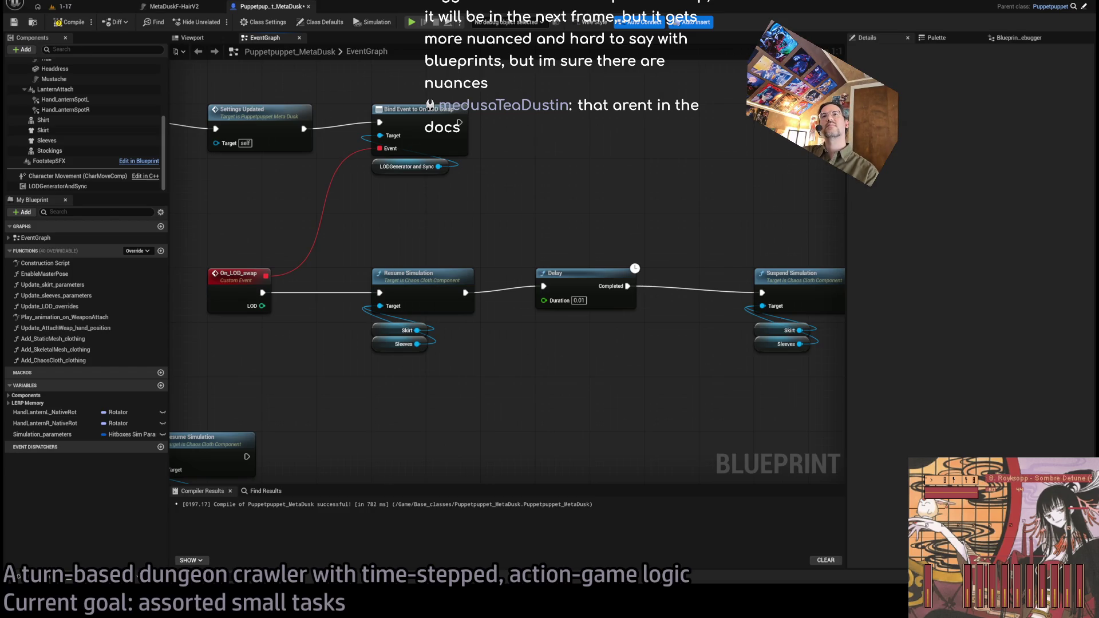
{"action": "scroll", "coordinate": [403, 250], "scroll_direction": "down", "scroll_amount": 2}
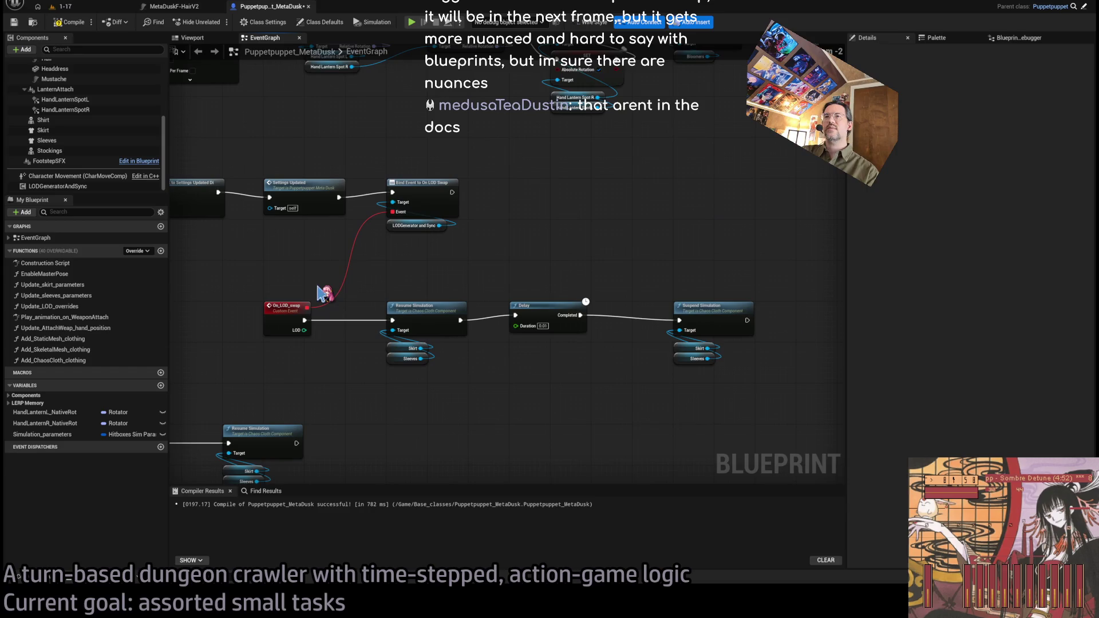
{"action": "left_click_drag", "start_coordinate": [795, 265], "coordinate": [237, 365]}
{"action": "scroll", "coordinate": [250, 375], "scroll_direction": "up", "scroll_amount": 3}
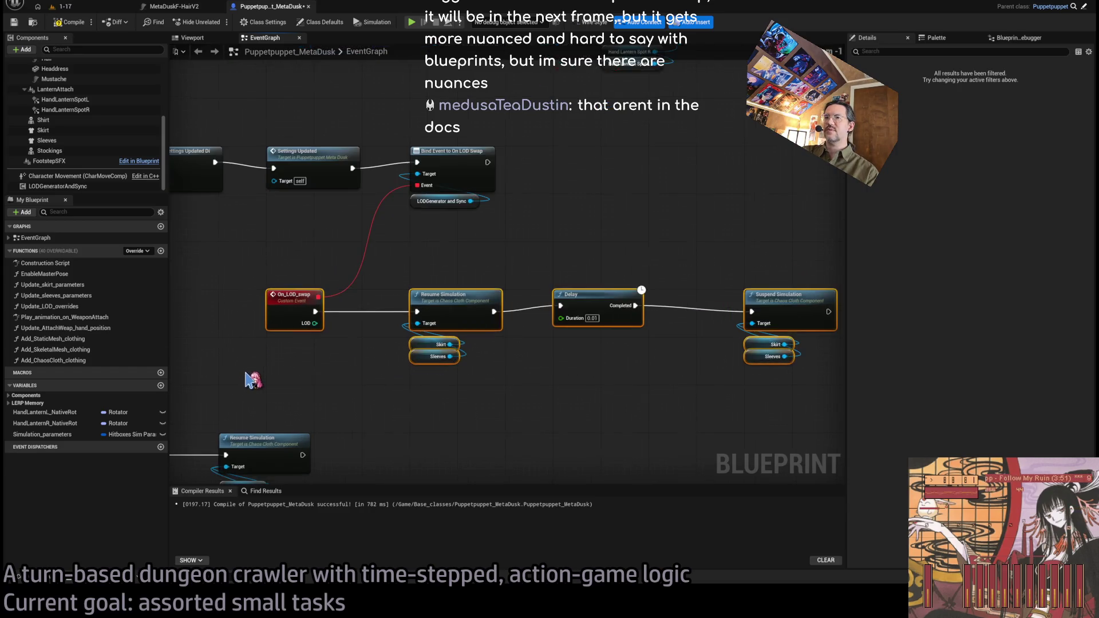
{"action": "scroll", "coordinate": [413, 345], "scroll_direction": "down", "scroll_amount": 2}
{"action": "mouse_move", "coordinate": [218, 243]}
{"action": "left_mouse_down"}
{"action": "mouse_move", "coordinate": [738, 375]}
{"action": "mouse_move", "coordinate": [851, 373]}
{"action": "mouse_move", "coordinate": [789, 381]}
{"action": "mouse_move", "coordinate": [809, 379]}
{"action": "left_mouse_up"}
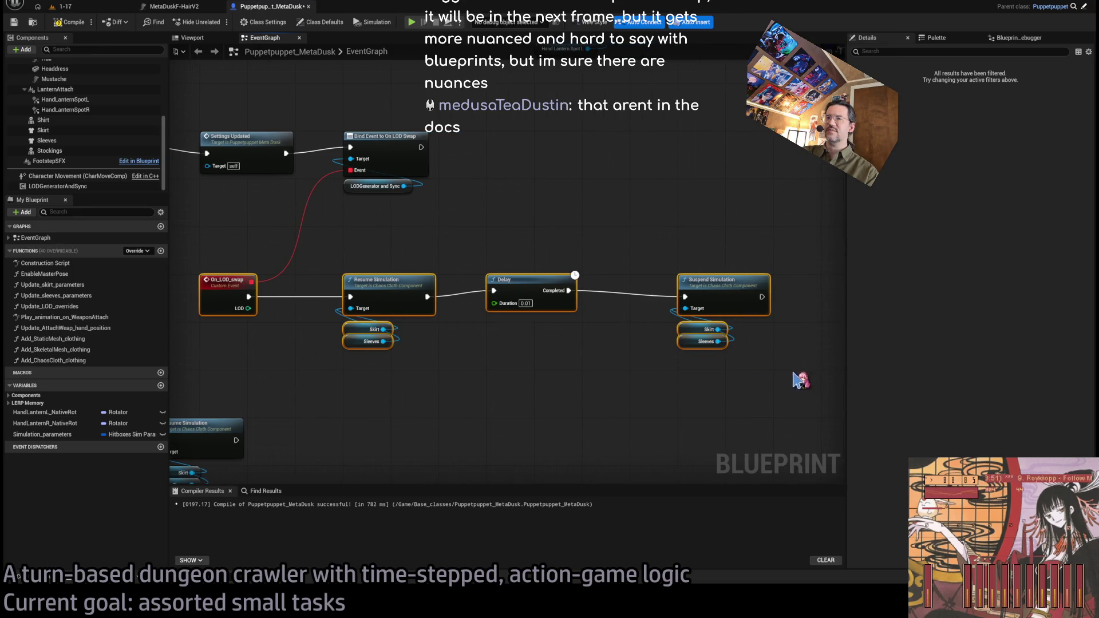
{"action": "mouse_move", "coordinate": [206, 253]}
{"action": "left_mouse_down"}
{"action": "mouse_move", "coordinate": [834, 387]}
{"action": "mouse_move", "coordinate": [820, 401]}
{"action": "left_mouse_up"}
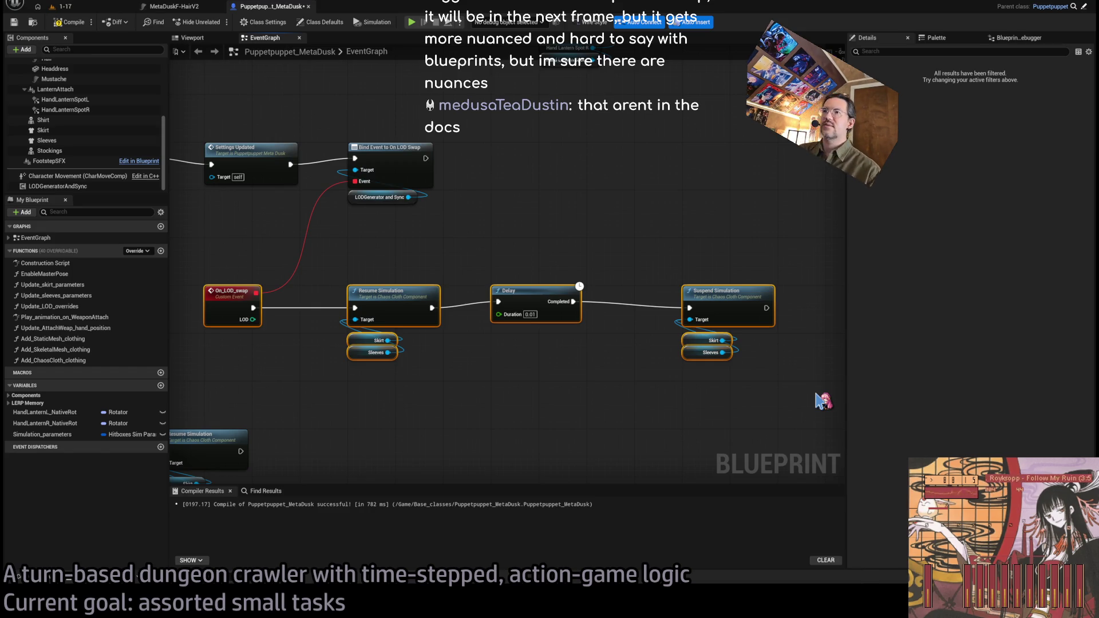
Pan to the Time Manager reference node and select it
{"action": "scroll", "coordinate": [319, 323], "scroll_direction": "up", "scroll_amount": 1}
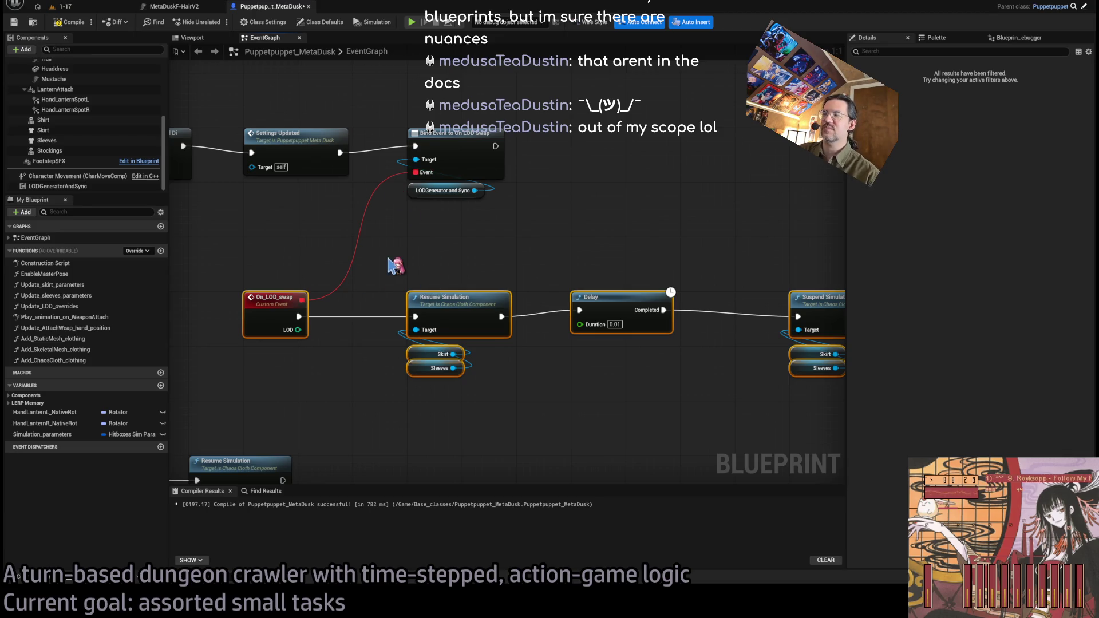
{"action": "scroll", "coordinate": [601, 215], "scroll_direction": "down", "scroll_amount": 2}
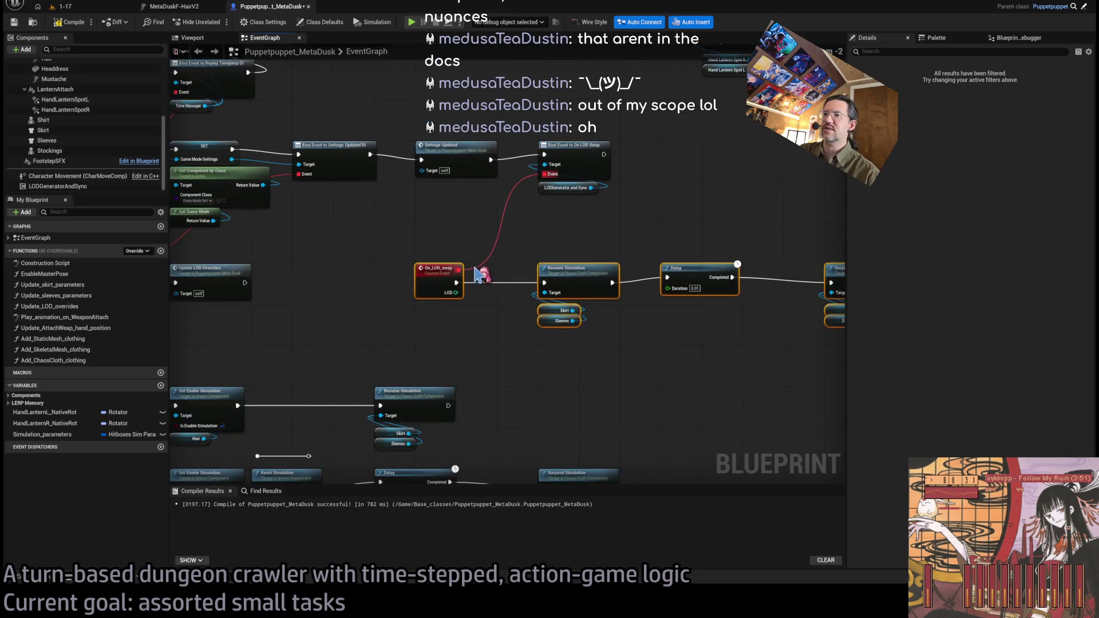
{"action": "mouse_move", "coordinate": [650, 319]}
{"action": "left_mouse_down"}
{"action": "mouse_move", "coordinate": [621, 166]}
{"action": "mouse_move", "coordinate": [505, 292]}
{"action": "mouse_move", "coordinate": [422, 431]}
{"action": "left_mouse_up"}
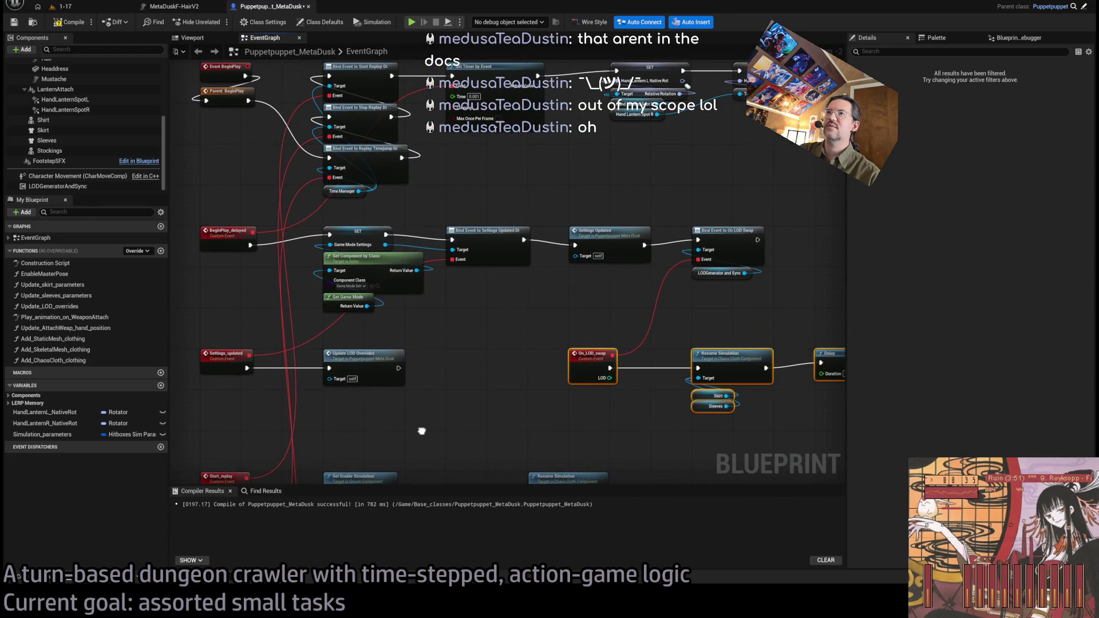
{"action": "left_click", "coordinate": [342, 191]}
Paste a Time Manager copy near the LOD chain and attach an Is Phase node to it
{"action": "key", "text": "ctrl+c"}
{"action": "left_click_drag", "start_coordinate": [527, 314], "coordinate": [346, 307]}
{"action": "key", "text": "ctrl+v"}
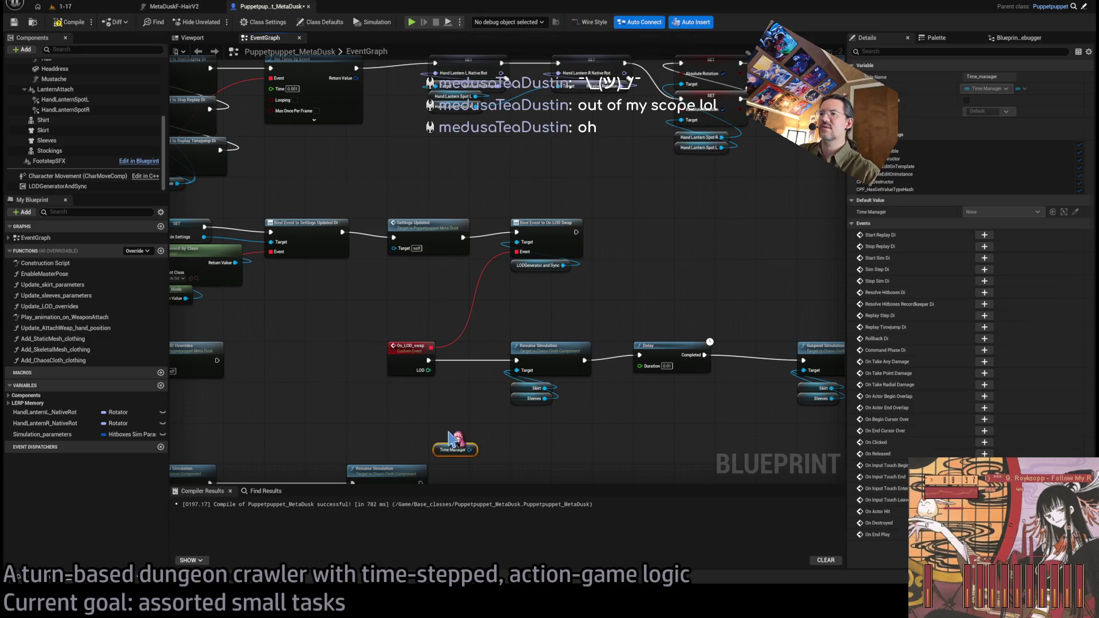
{"action": "scroll", "coordinate": [452, 440], "scroll_direction": "up", "scroll_amount": 2}
{"action": "mouse_move", "coordinate": [475, 457]}
{"action": "left_mouse_down"}
{"action": "mouse_move", "coordinate": [428, 420]}
{"action": "mouse_move", "coordinate": [441, 423]}
{"action": "left_mouse_up"}
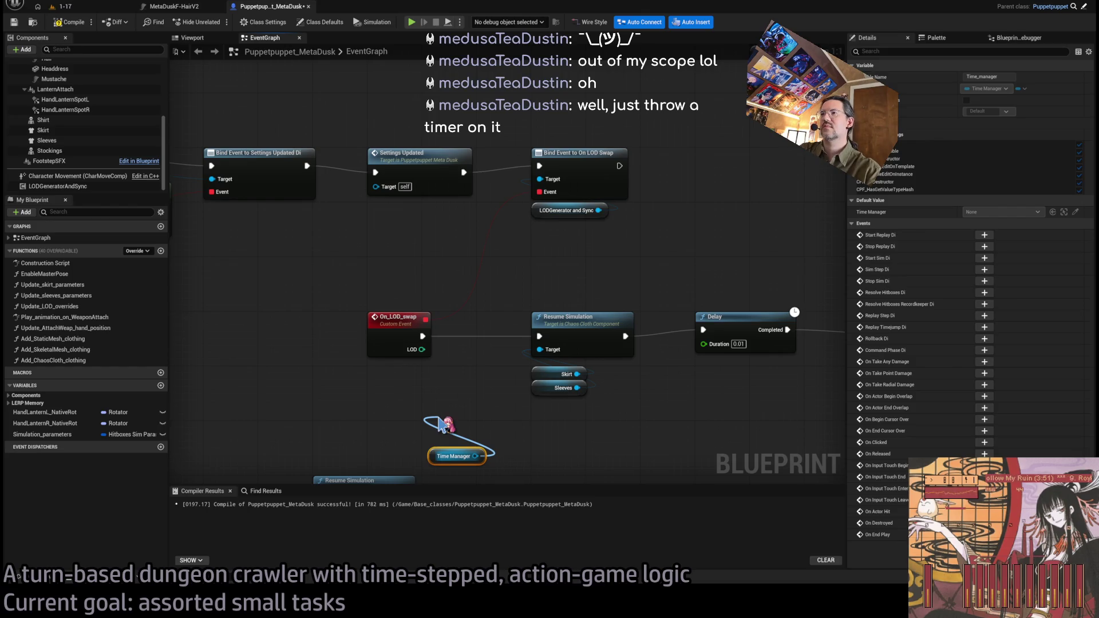
{"action": "left_click_drag", "start_coordinate": [441, 424], "coordinate": [441, 424]}
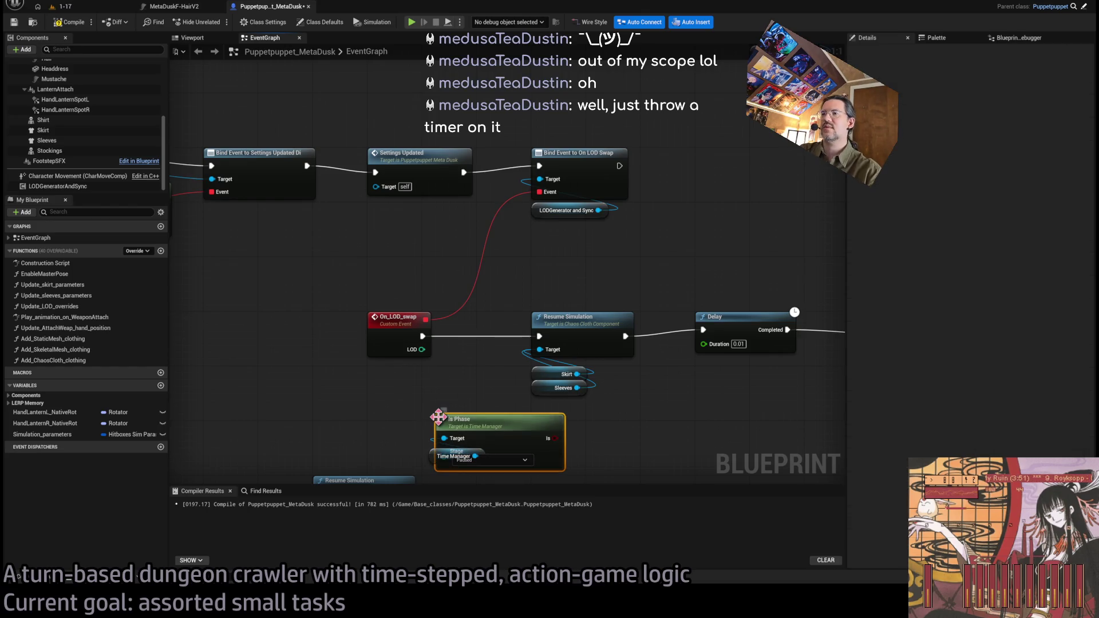
{"action": "left_click", "coordinate": [491, 427]}
Shift the cloth nodes right, gate Resume Simulation with a Branch on Is Phase Paused, and save
{"action": "mouse_move", "coordinate": [625, 407]}
{"action": "left_mouse_down"}
{"action": "mouse_move", "coordinate": [530, 347]}
{"action": "mouse_move", "coordinate": [387, 350]}
{"action": "left_mouse_up"}
{"action": "mouse_move", "coordinate": [722, 205]}
{"action": "left_mouse_down"}
{"action": "mouse_move", "coordinate": [368, 385]}
{"action": "mouse_move", "coordinate": [350, 343]}
{"action": "left_mouse_up"}
{"action": "mouse_move", "coordinate": [358, 261]}
{"action": "left_mouse_down"}
{"action": "mouse_move", "coordinate": [533, 260]}
{"action": "mouse_move", "coordinate": [525, 267]}
{"action": "left_mouse_up"}
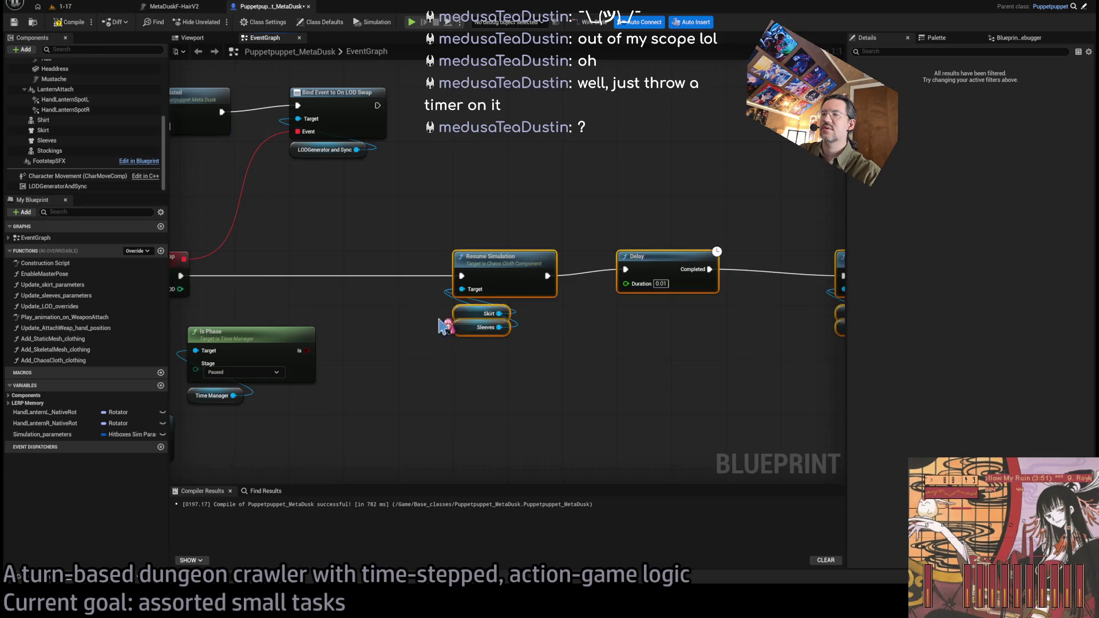
{"action": "left_click_drag", "start_coordinate": [427, 349], "coordinate": [566, 309]}
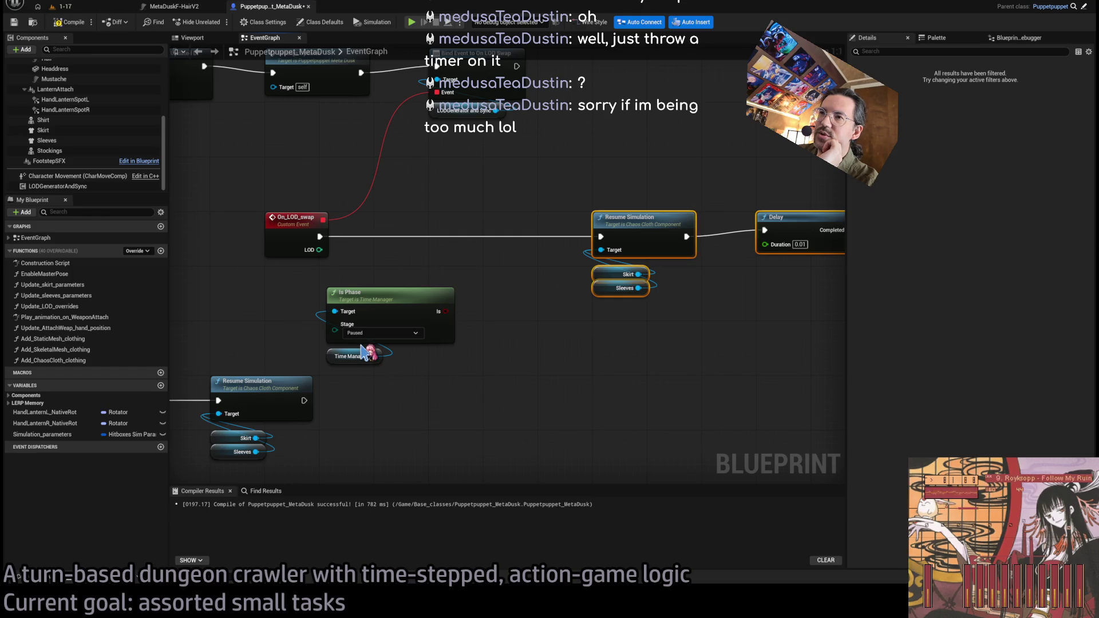
{"action": "mouse_move", "coordinate": [400, 422]}
{"action": "left_mouse_down"}
{"action": "mouse_move", "coordinate": [324, 285]}
{"action": "mouse_move", "coordinate": [405, 277]}
{"action": "left_mouse_up"}
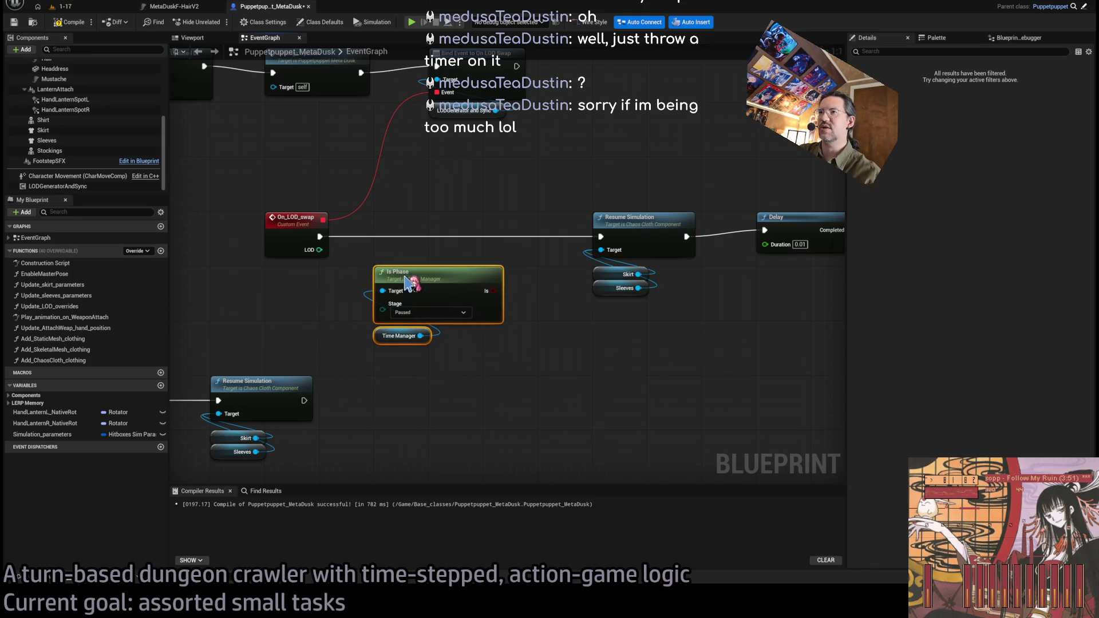
{"action": "mouse_move", "coordinate": [491, 291]}
{"action": "left_mouse_down"}
{"action": "mouse_move", "coordinate": [503, 298]}
{"action": "mouse_move", "coordinate": [458, 240]}
{"action": "left_mouse_up"}
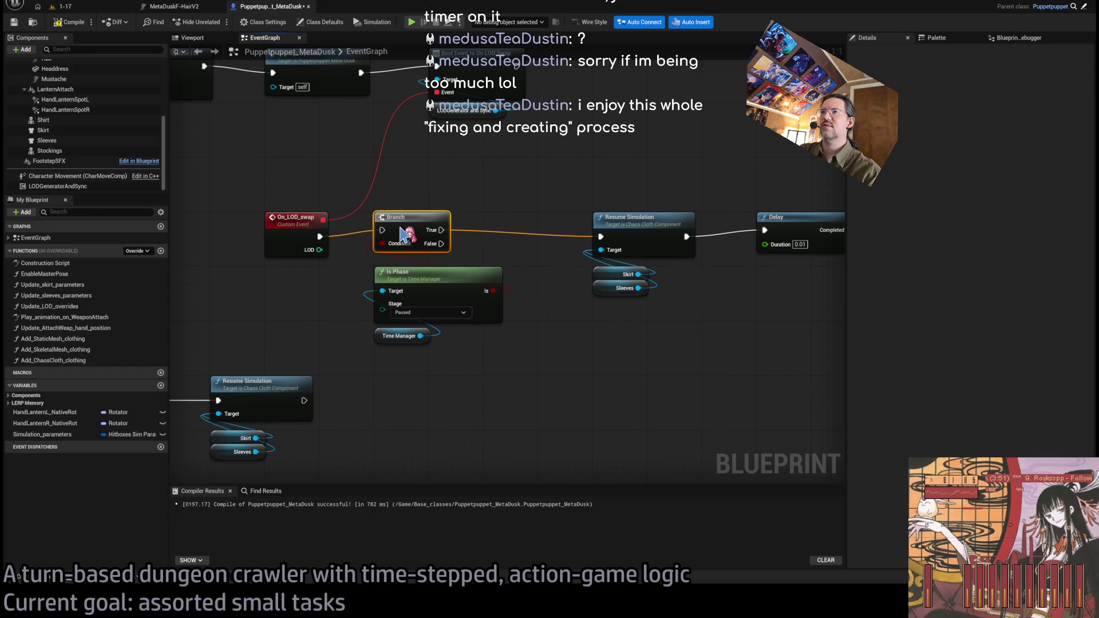
{"action": "left_click", "coordinate": [466, 368]}
{"action": "left_click_drag", "start_coordinate": [615, 348], "coordinate": [479, 379]}
{"action": "key", "text": "ctrl+s"}
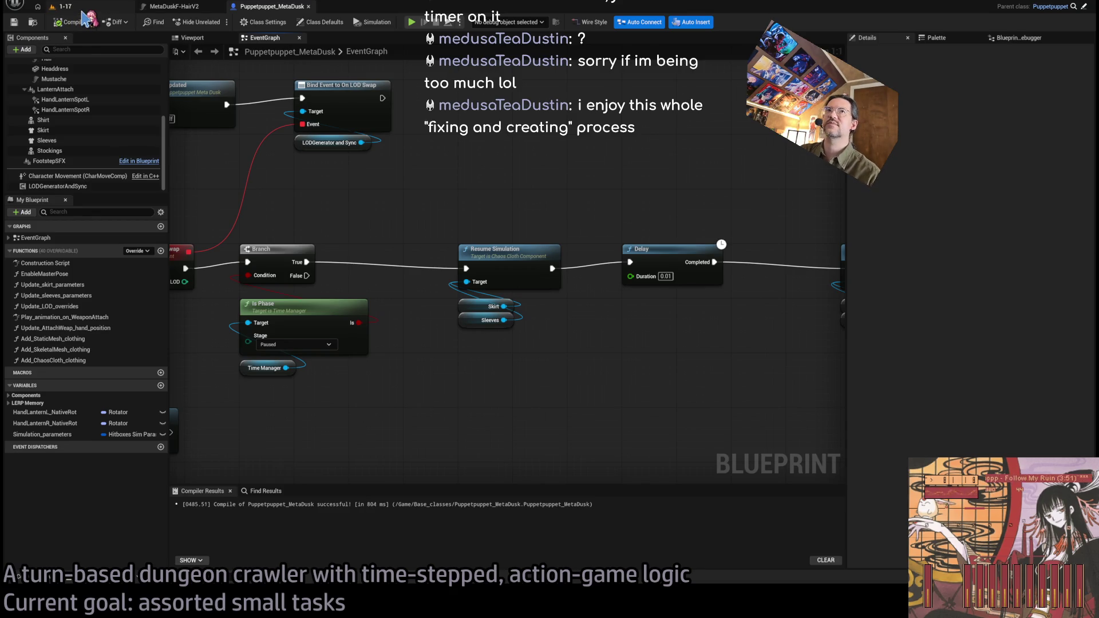
{"action": "left_click", "coordinate": [62, 6]}
Play level 1-17 through one move turn, then stop and return to the blueprint
{"action": "left_click", "coordinate": [215, 22]}
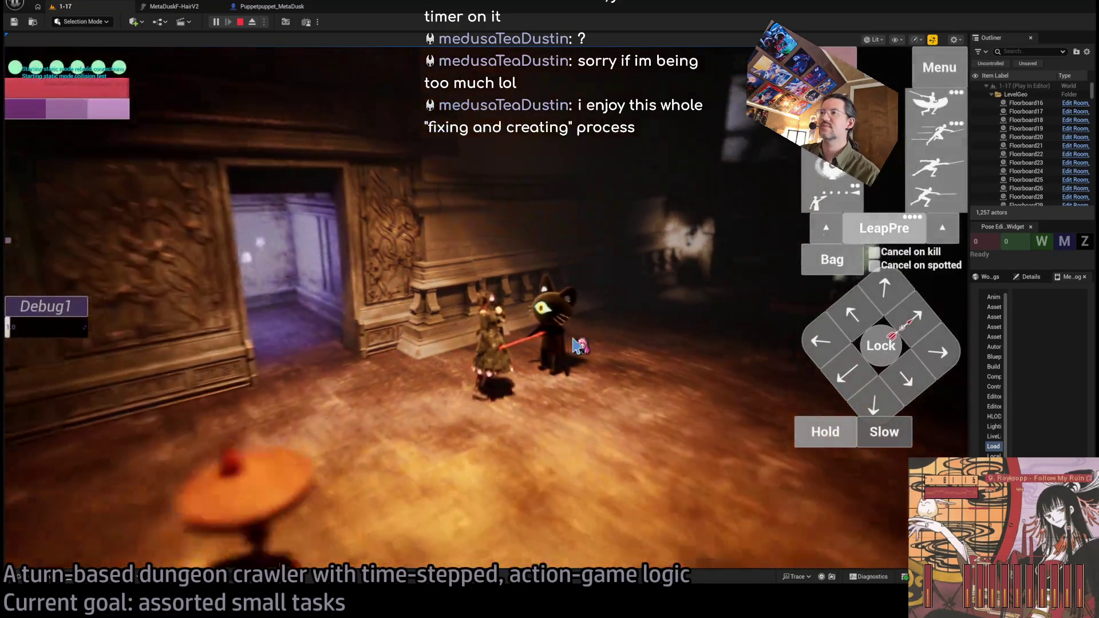
{"action": "left_click", "coordinate": [578, 346]}
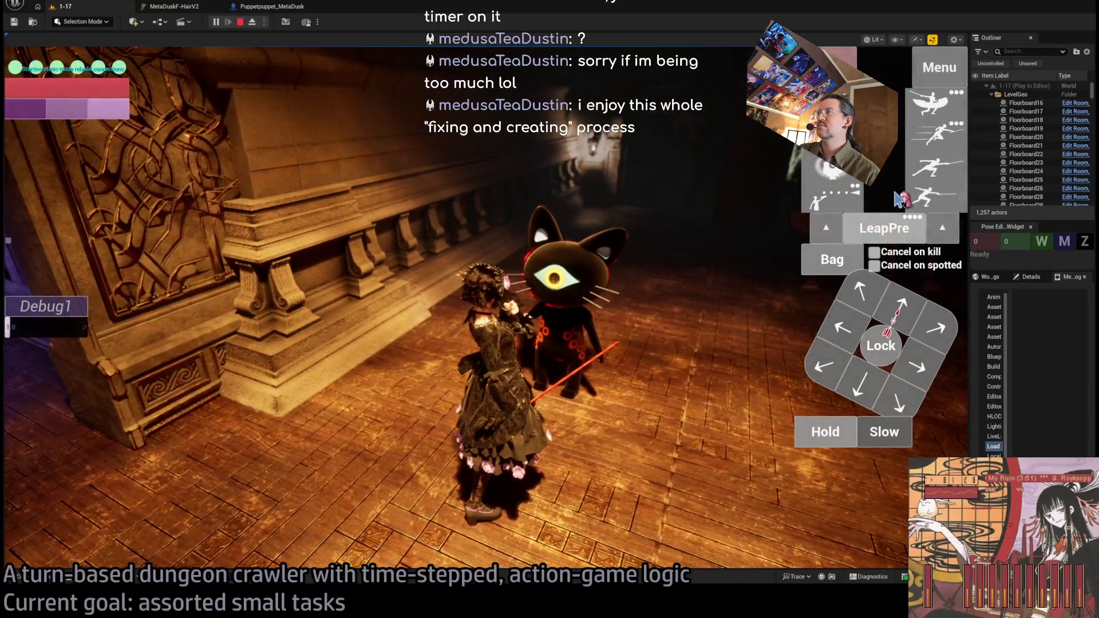
{"action": "left_click", "coordinate": [860, 389]}
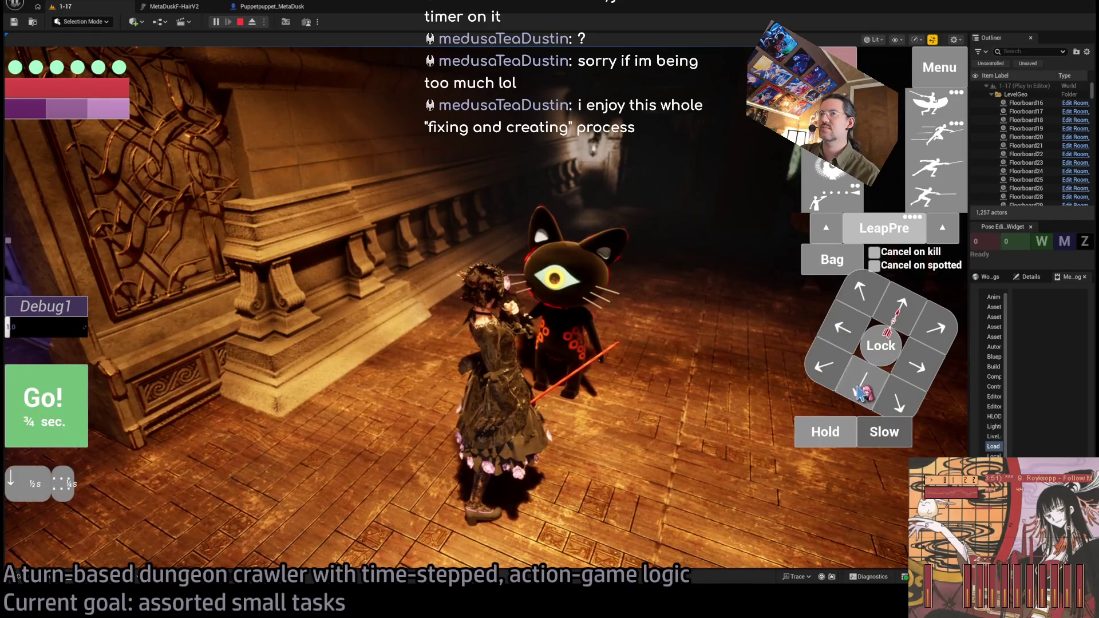
{"action": "left_click", "coordinate": [79, 404]}
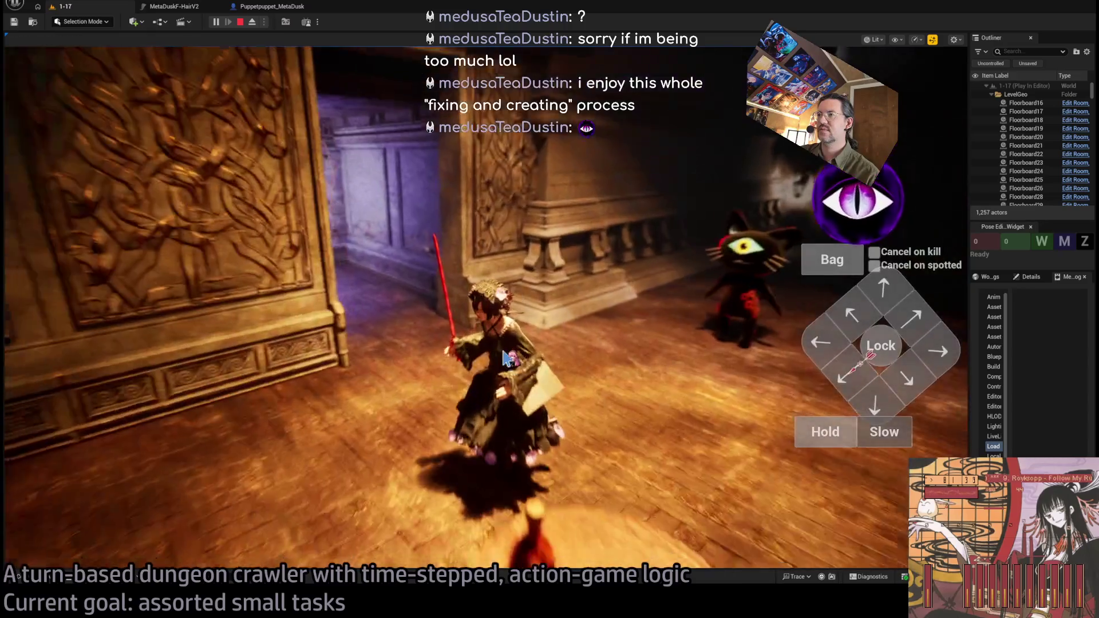
{"action": "left_click", "coordinate": [506, 358]}
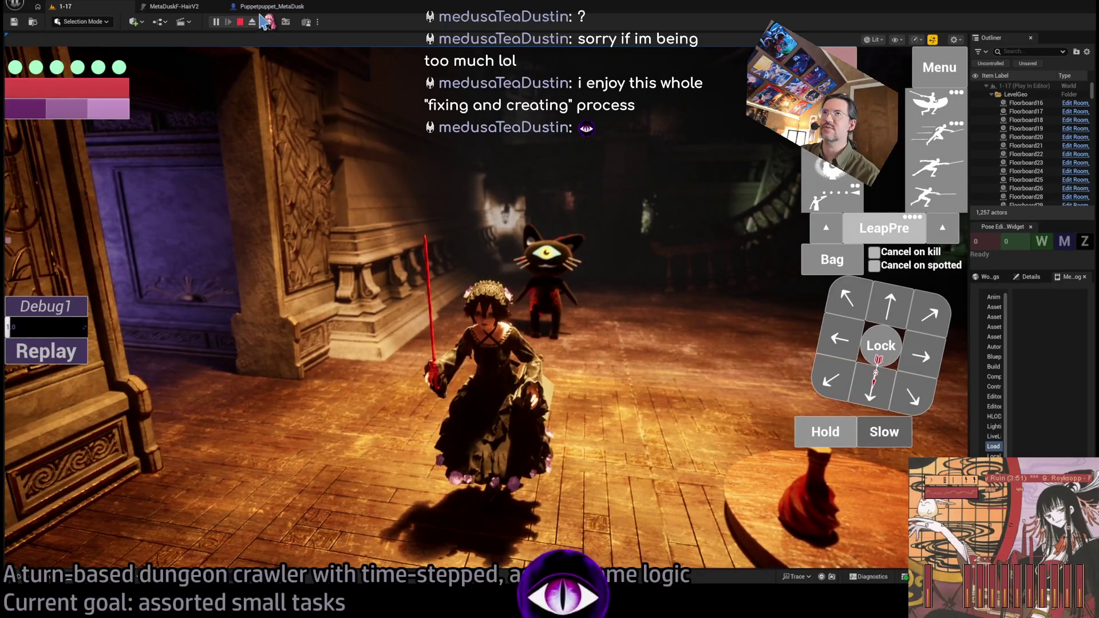
{"action": "left_click", "coordinate": [241, 23]}
Change the cloth Delay Duration from 0.01 to 0.002 and recompile Puppetpuppet_MetaDusk
{"action": "left_click", "coordinate": [272, 7]}
{"action": "scroll", "coordinate": [417, 302], "scroll_direction": "down", "scroll_amount": 5}
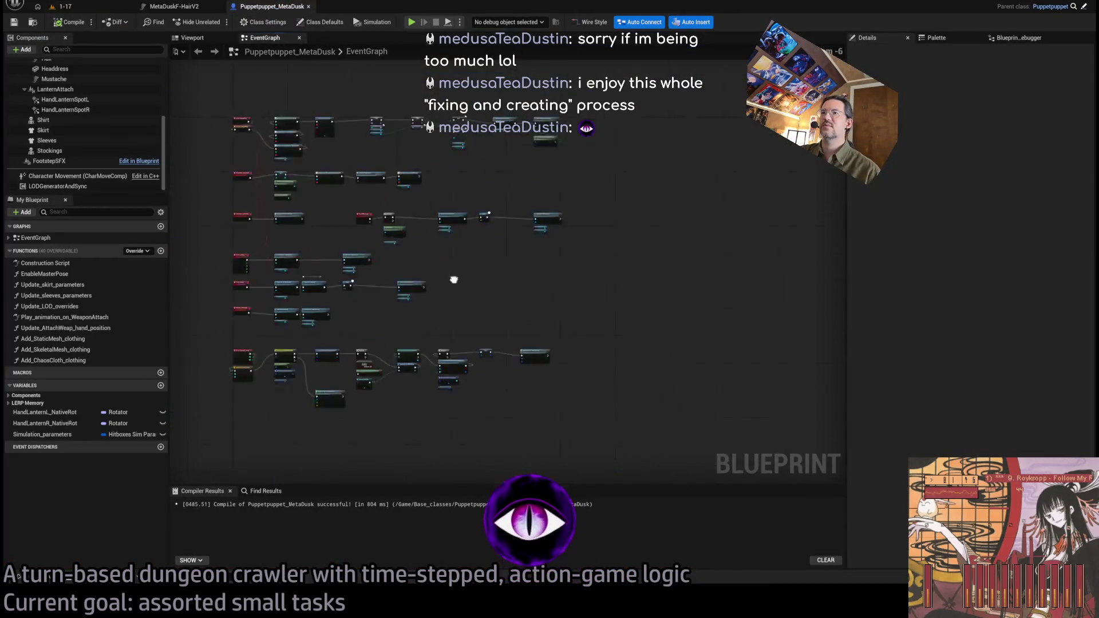
{"action": "scroll", "coordinate": [449, 213], "scroll_direction": "up", "scroll_amount": 5}
{"action": "left_click", "coordinate": [518, 309]}
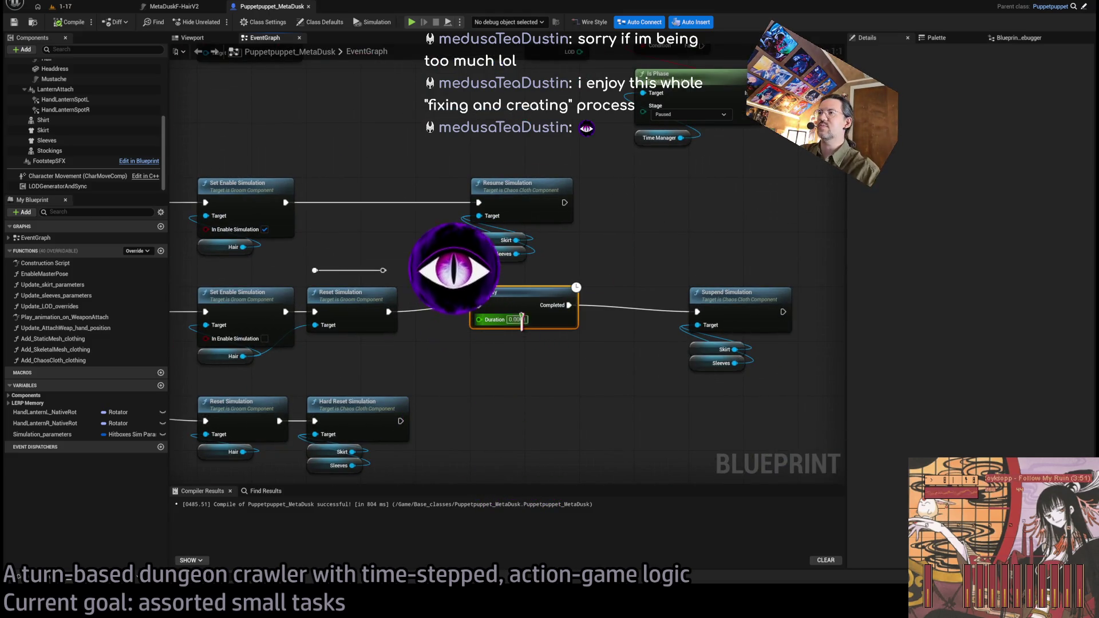
{"action": "left_click", "coordinate": [629, 240]}
{"action": "left_click", "coordinate": [73, 21]}
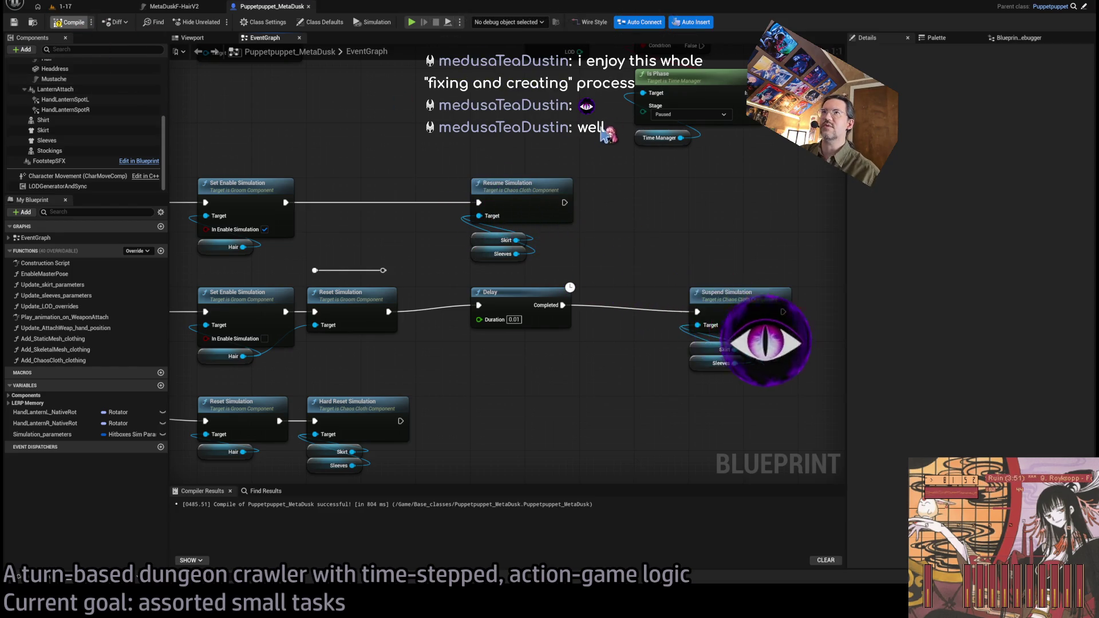
{"action": "mouse_move", "coordinate": [746, 255]}
{"action": "left_mouse_down"}
{"action": "mouse_move", "coordinate": [473, 349]}
{"action": "mouse_move", "coordinate": [481, 326]}
{"action": "left_mouse_up"}
{"action": "type", "text": "0.002"}
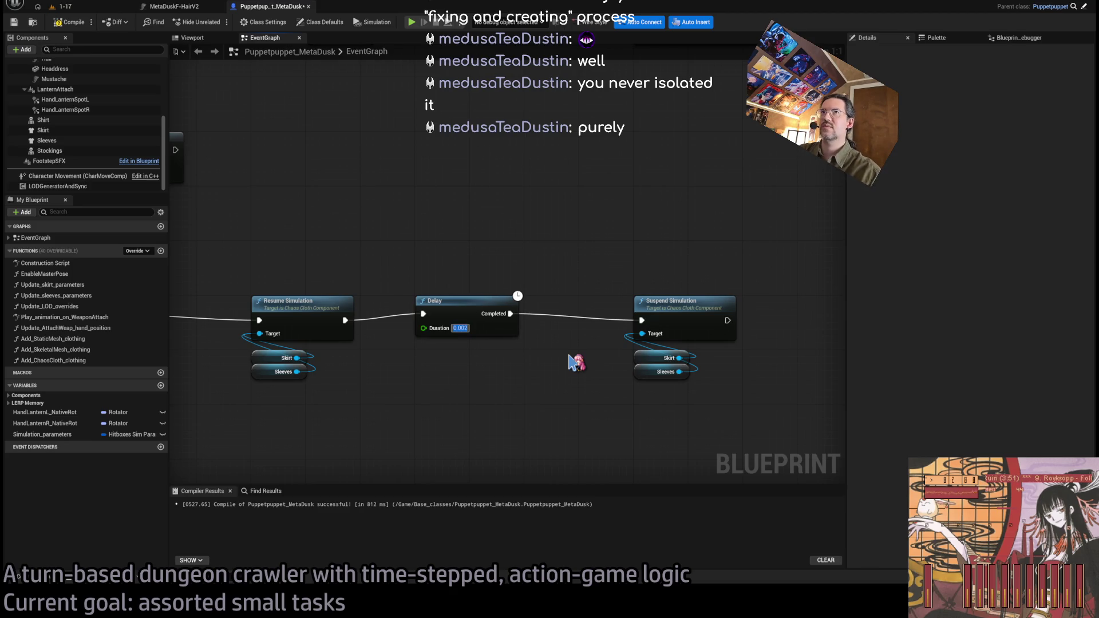
{"action": "left_click", "coordinate": [67, 21]}
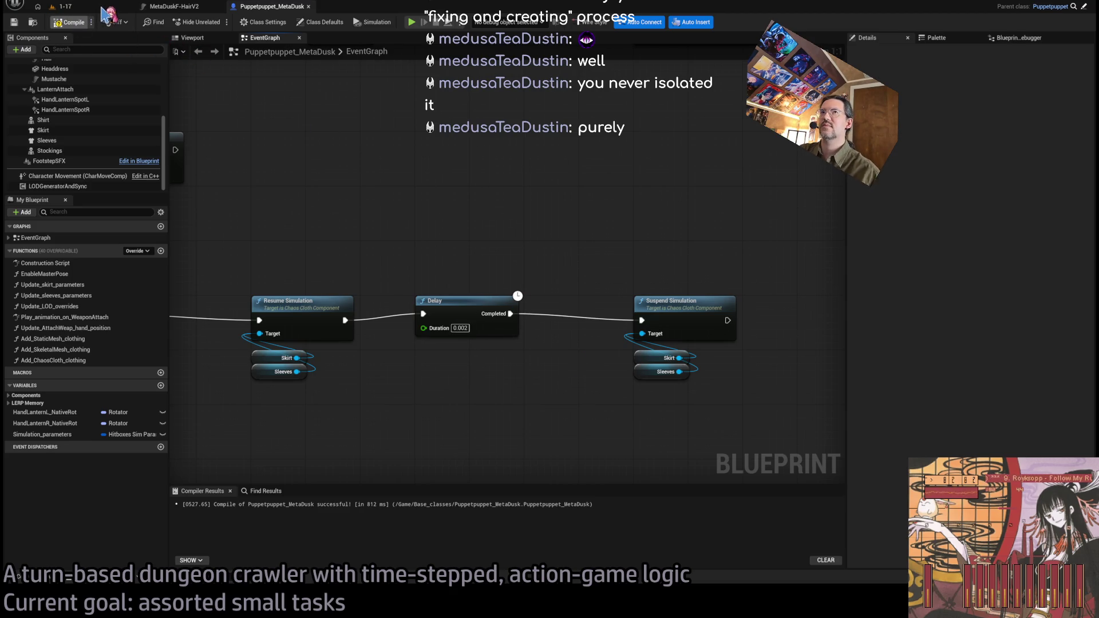
Watch the running 1-17 play-test, then go back to the Puppetpuppet_MetaDusk event graph
{"action": "left_click", "coordinate": [103, 7]}
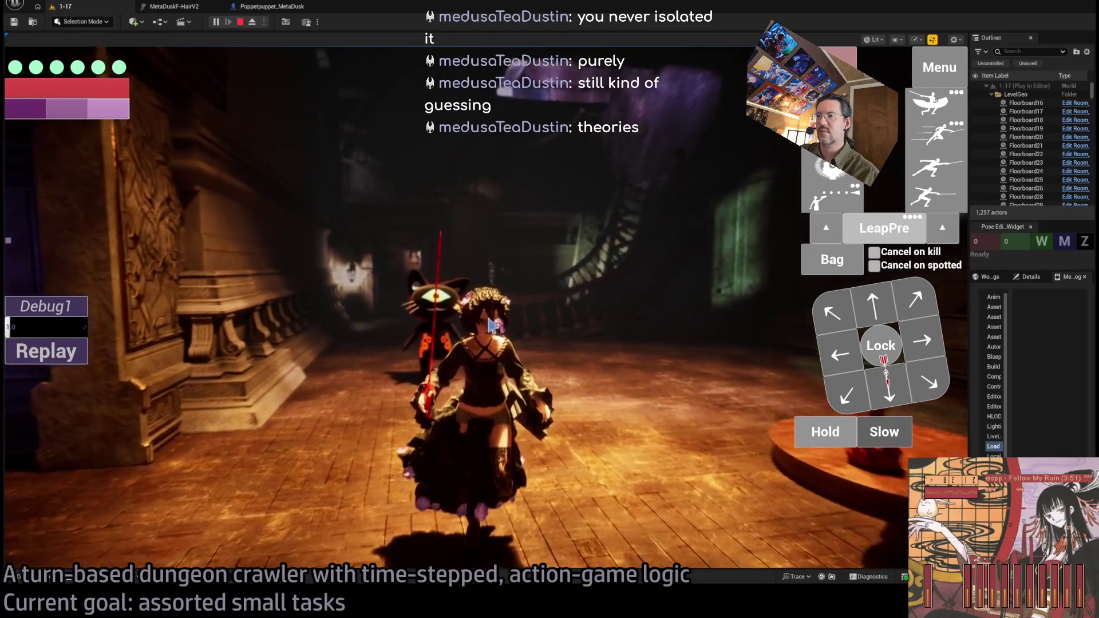
{"action": "left_click", "coordinate": [263, 8]}
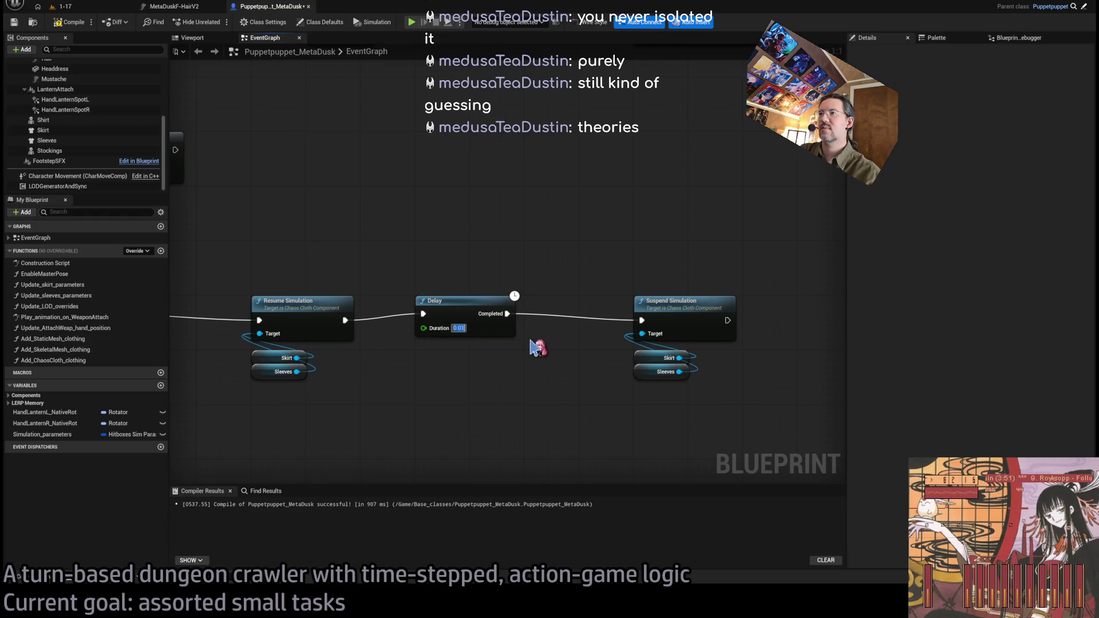
Set the cloth Delay Duration to 0.005 and save the blueprint
{"action": "key", "text": "ctrl+s"}
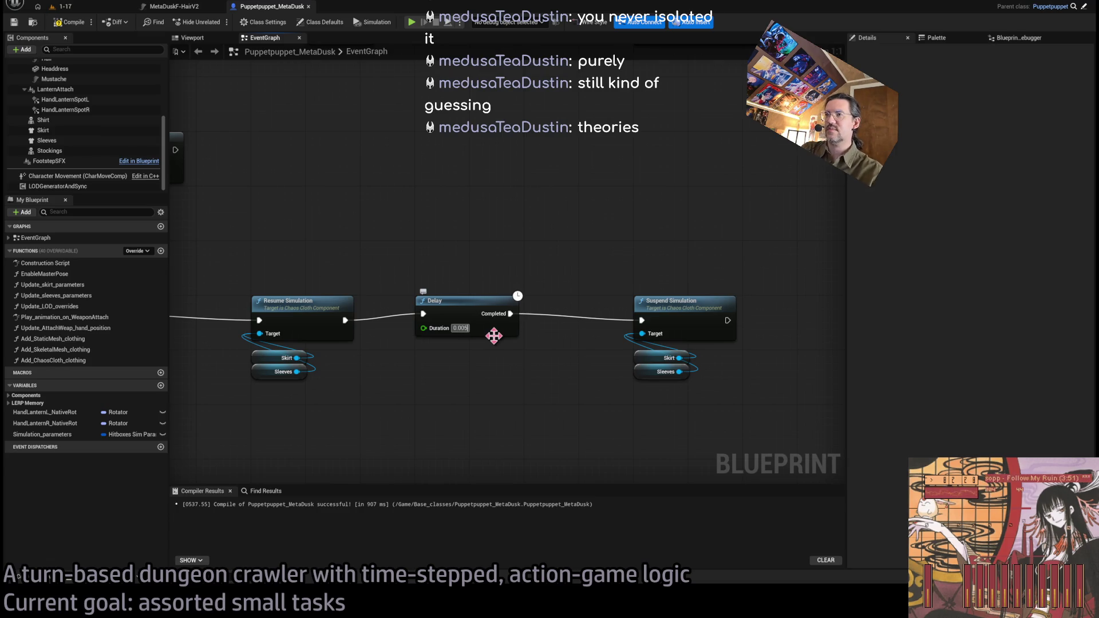
{"action": "key", "text": "ctrl+s"}
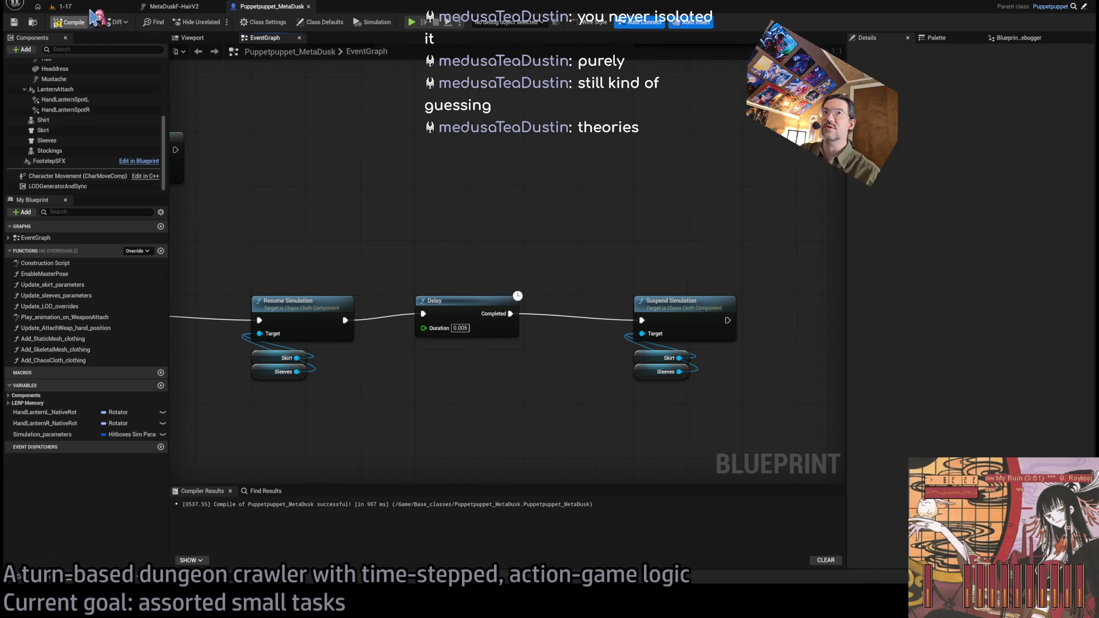
{"action": "left_click", "coordinate": [63, 6]}
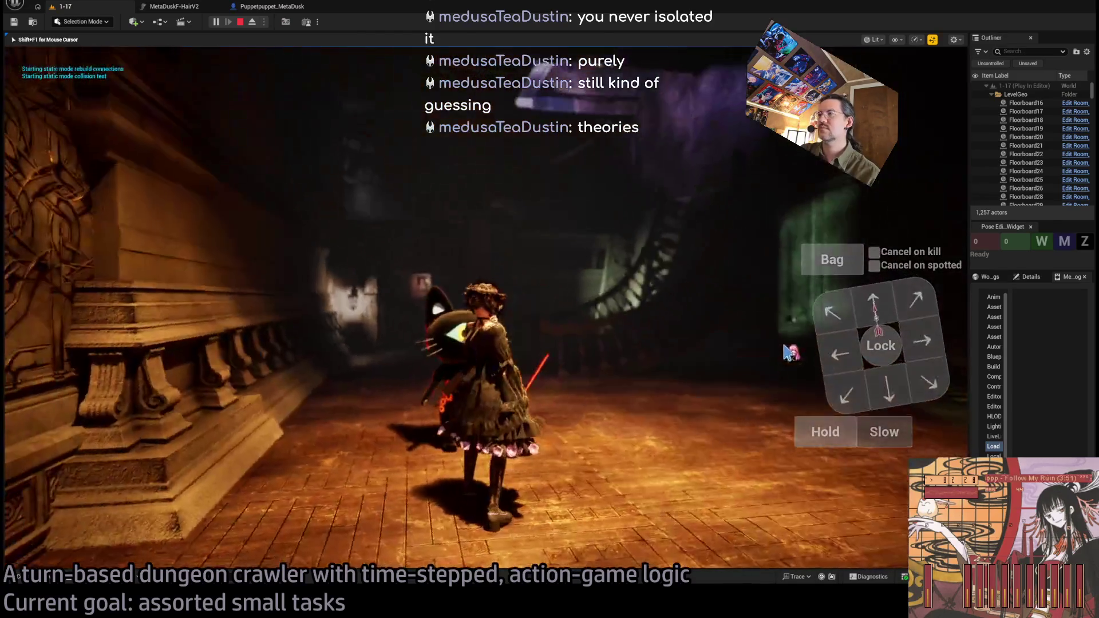
Play several move turns in level 1-17, then stop and return to the event graph
{"action": "left_click", "coordinate": [887, 395]}
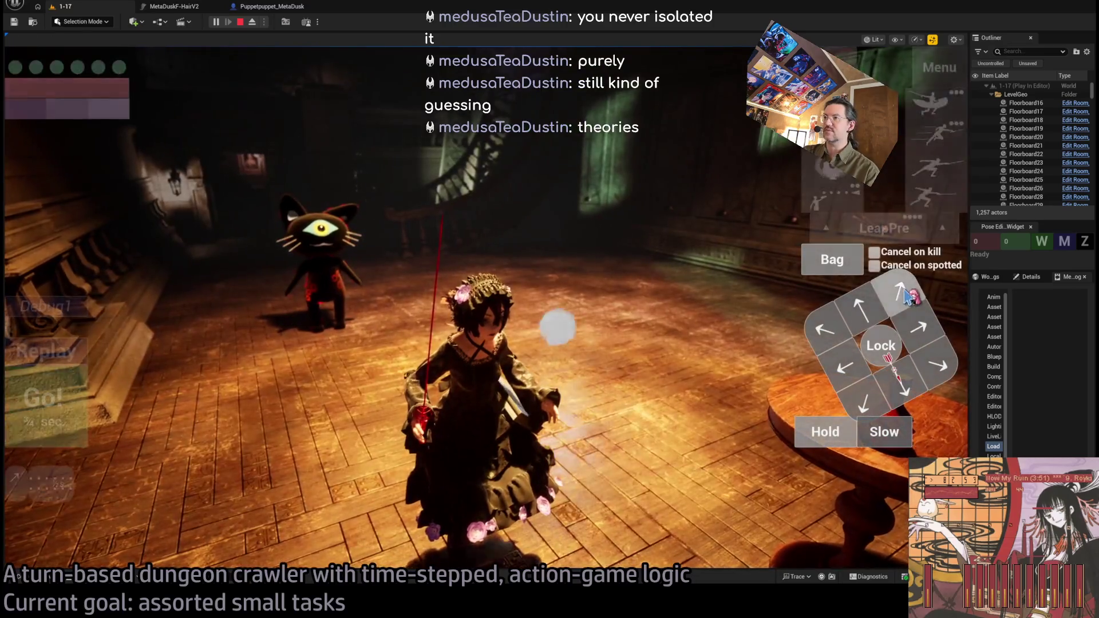
{"action": "left_click", "coordinate": [907, 295]}
{"action": "left_click", "coordinate": [74, 397]}
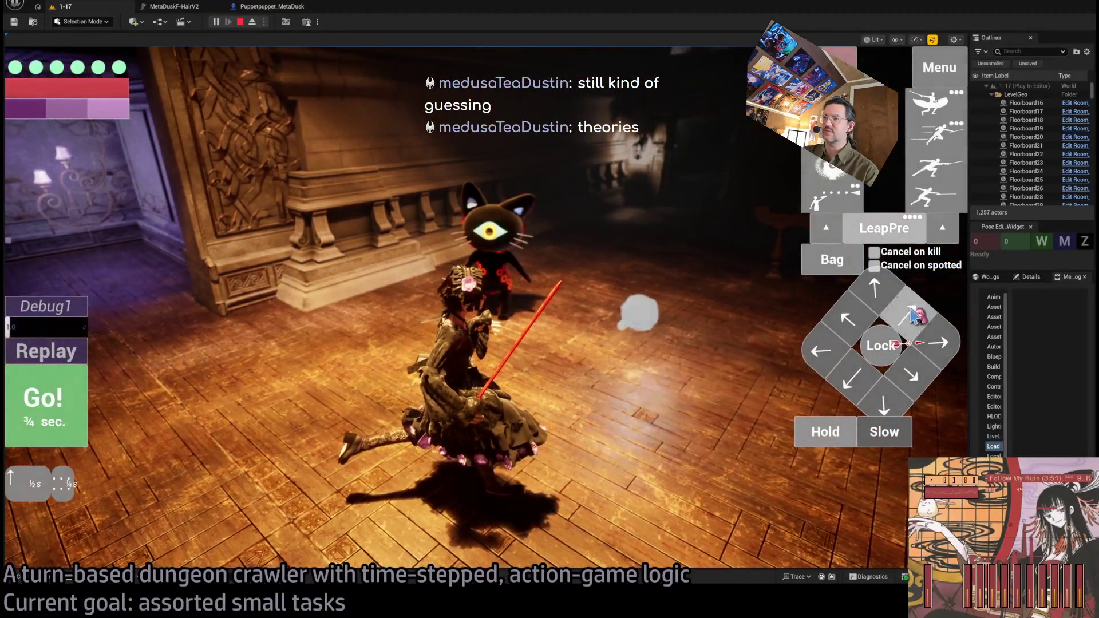
{"action": "left_click", "coordinate": [89, 421]}
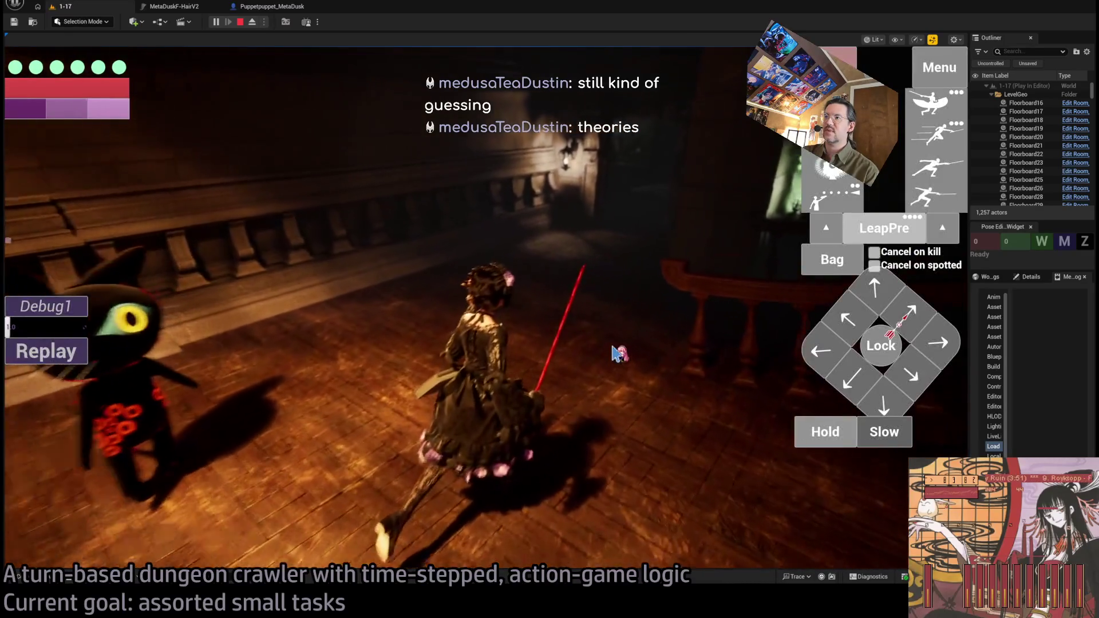
{"action": "left_click", "coordinate": [833, 390]}
{"action": "left_click", "coordinate": [43, 401]}
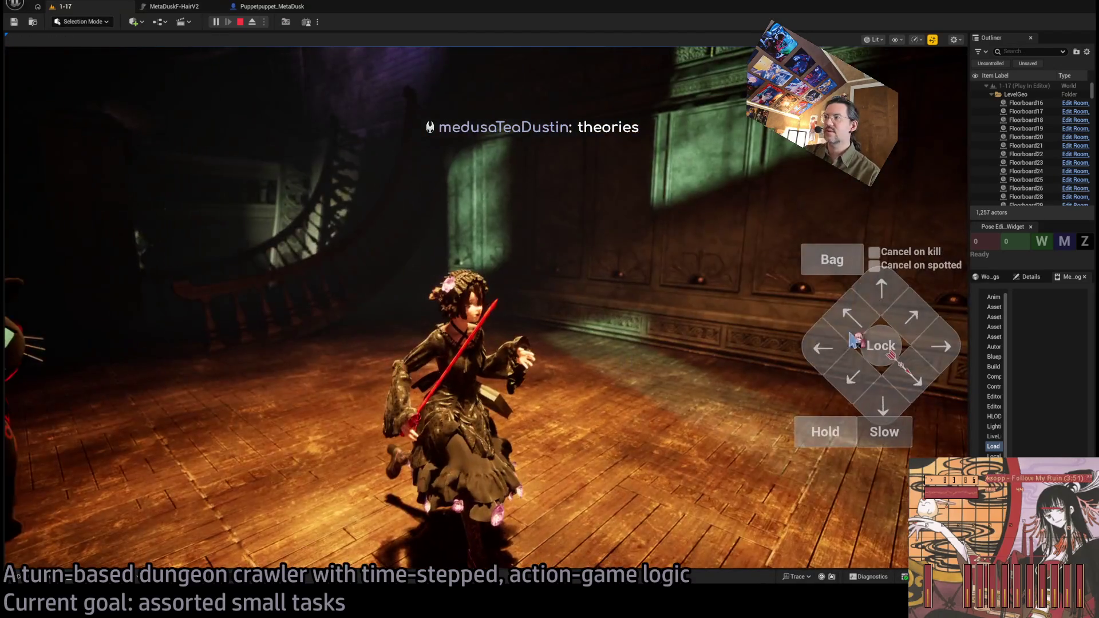
{"action": "left_click", "coordinate": [852, 376]}
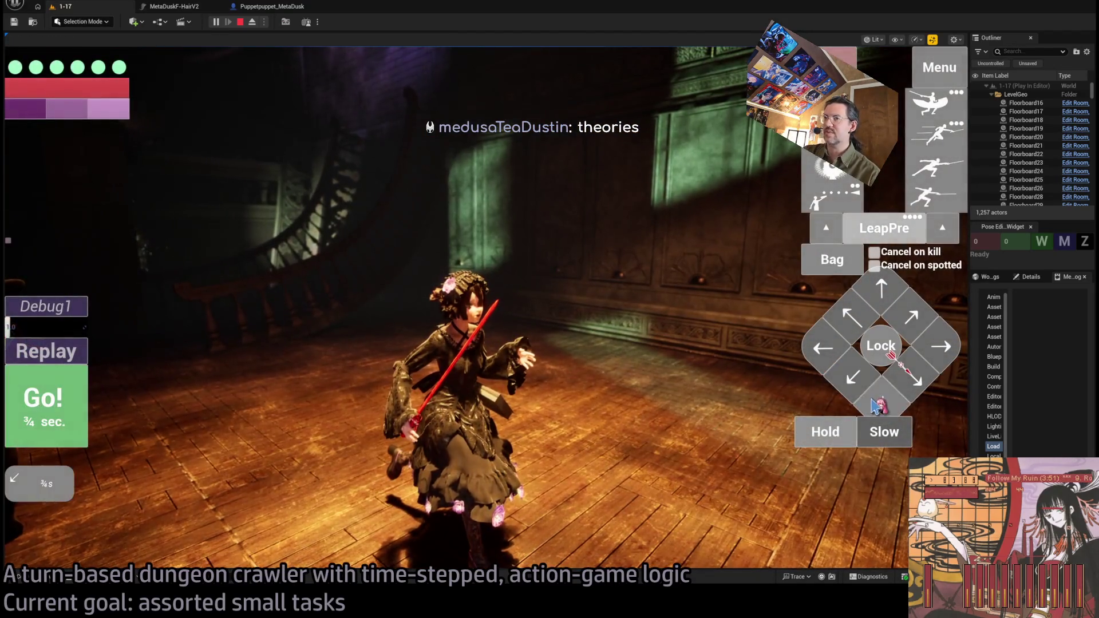
{"action": "left_click", "coordinate": [44, 407]}
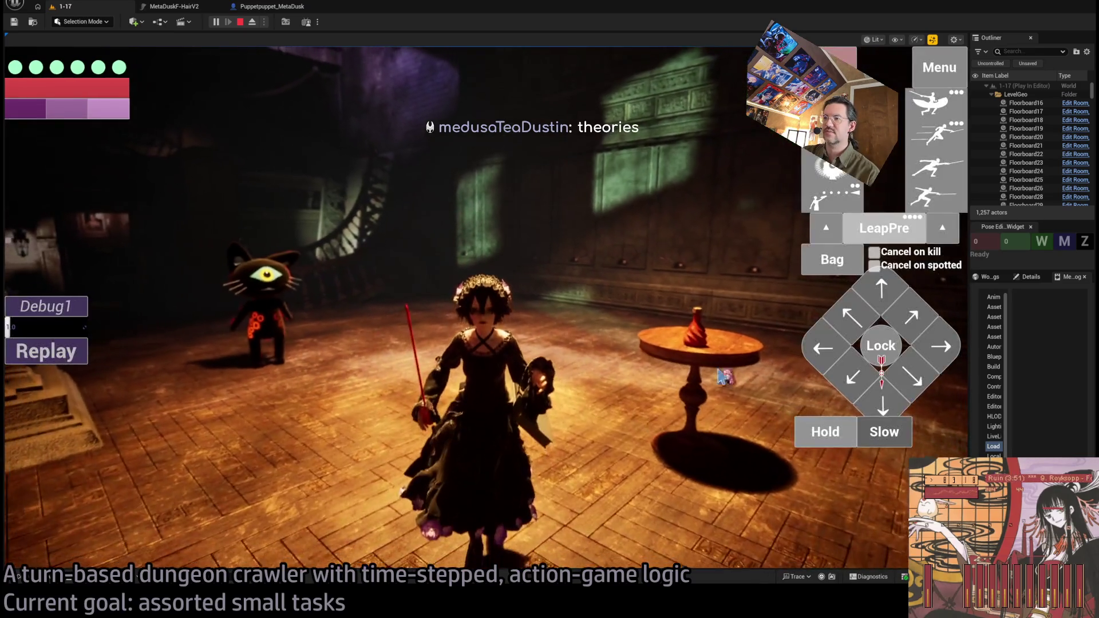
{"action": "left_click", "coordinate": [888, 312]}
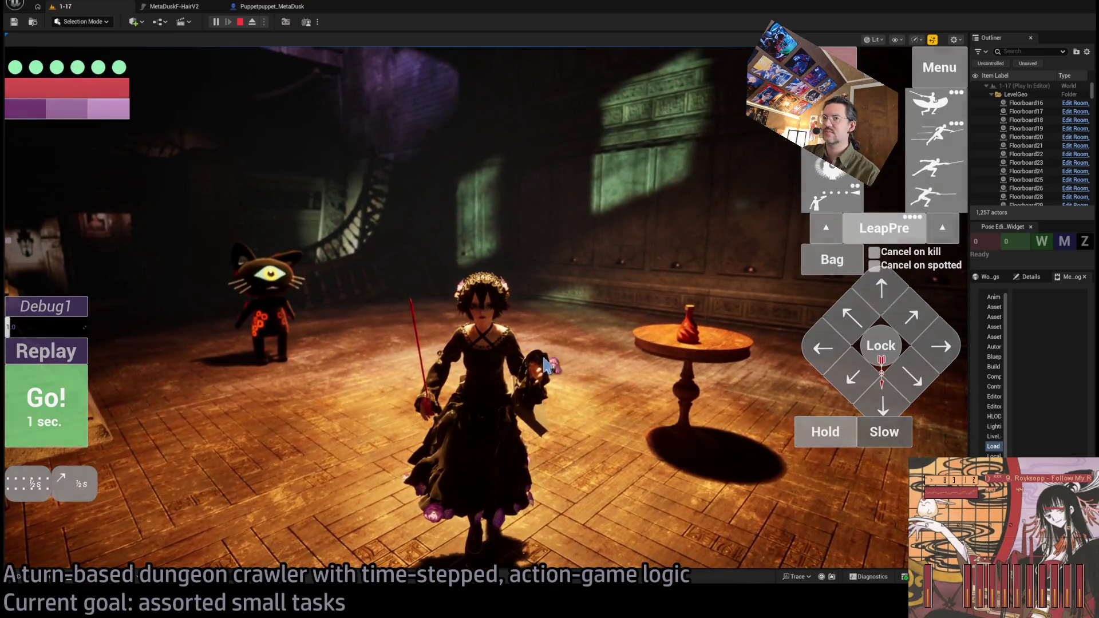
{"action": "left_click", "coordinate": [66, 417]}
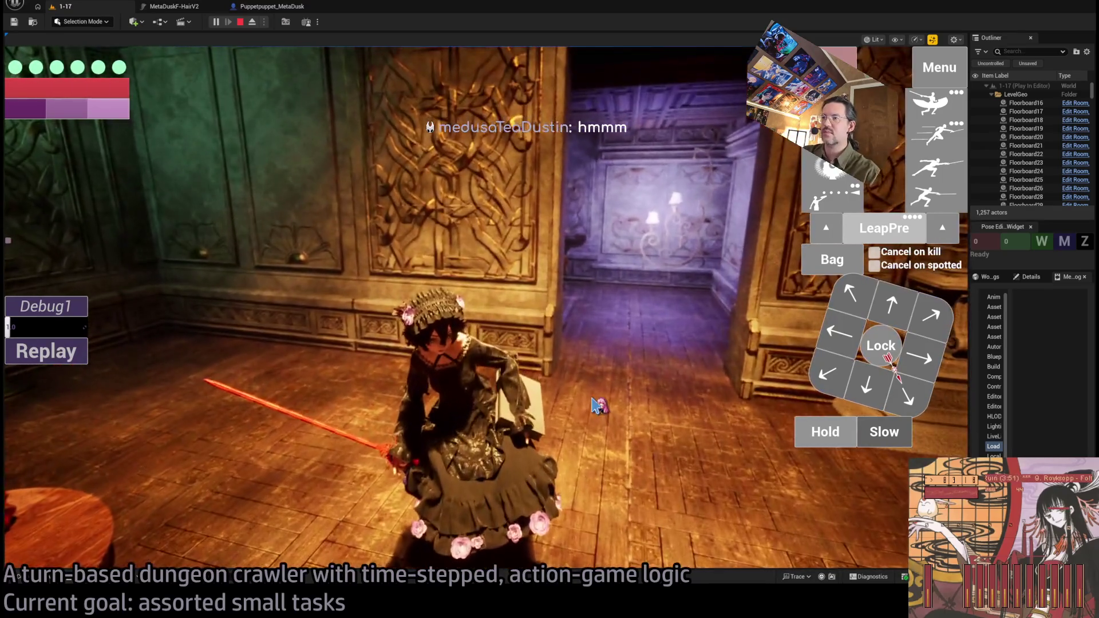
{"action": "left_click", "coordinate": [240, 22]}
{"action": "left_click", "coordinate": [252, 8]}
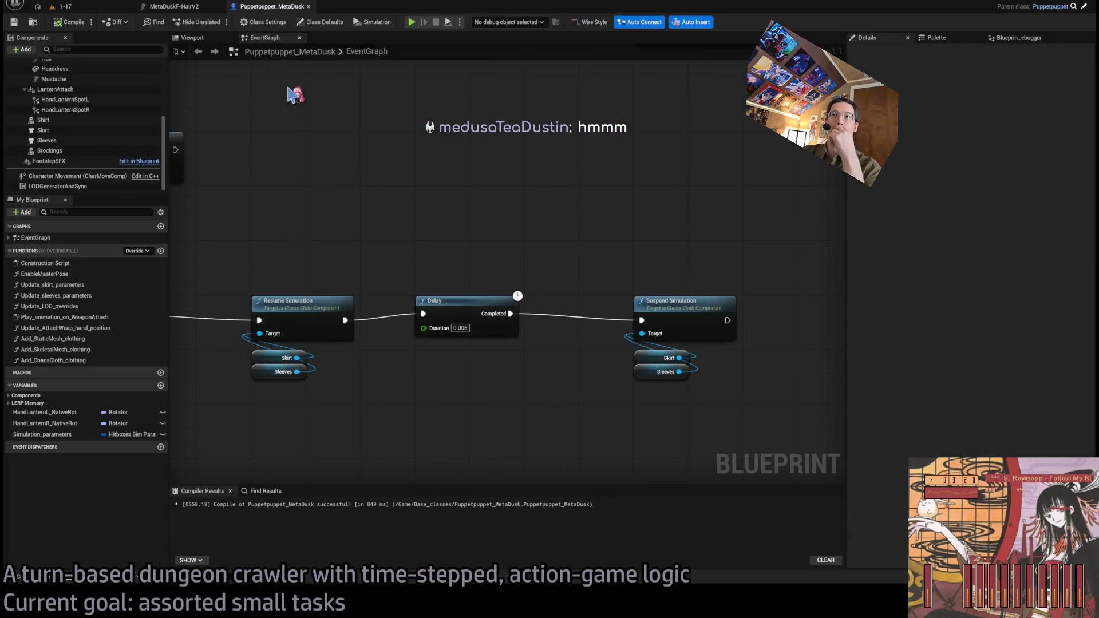
Drag the Suspend Simulation node left so it sits beside the Delay node
{"action": "scroll", "coordinate": [517, 339], "scroll_direction": "down", "scroll_amount": 3}
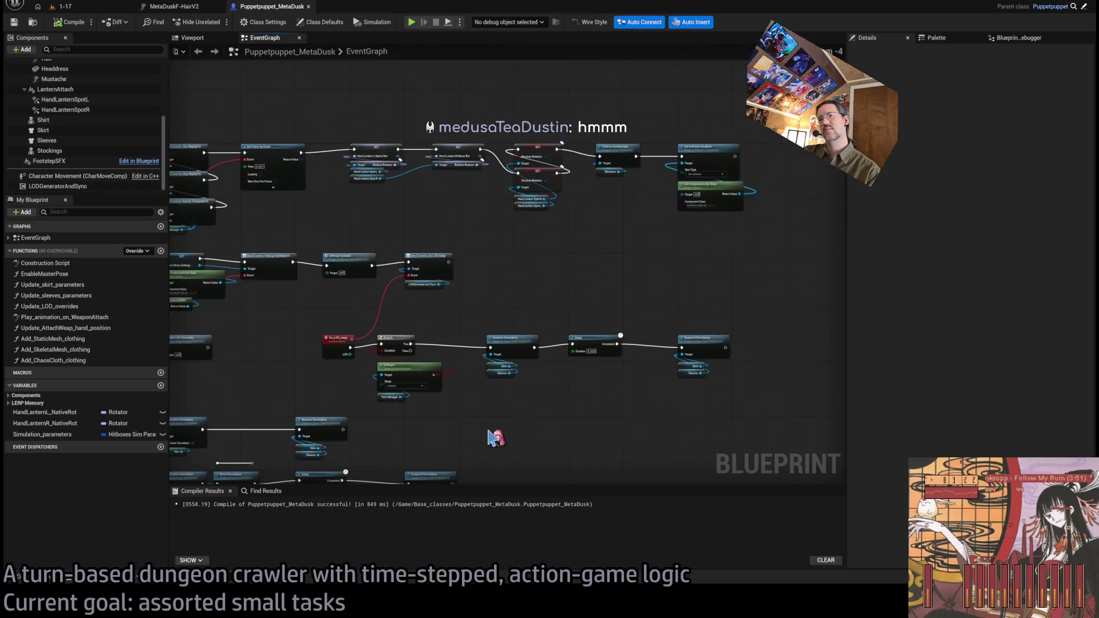
{"action": "scroll", "coordinate": [490, 436], "scroll_direction": "down", "scroll_amount": 2}
{"action": "scroll", "coordinate": [527, 294], "scroll_direction": "up", "scroll_amount": 1}
{"action": "scroll", "coordinate": [532, 298], "scroll_direction": "up", "scroll_amount": 3}
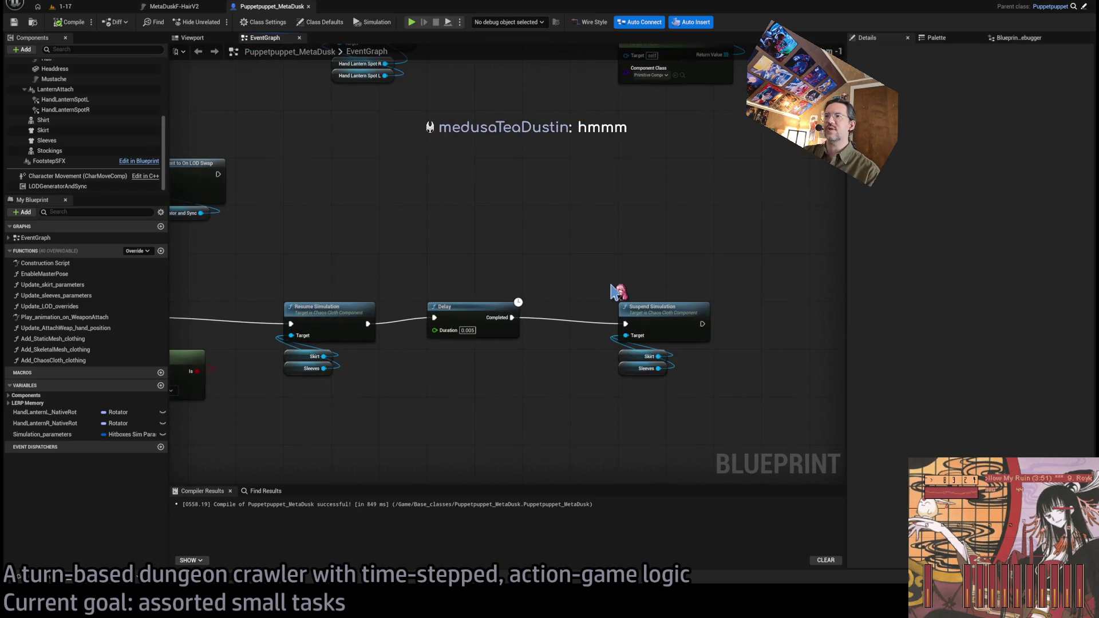
{"action": "left_click", "coordinate": [647, 325]}
{"action": "left_click_drag", "start_coordinate": [642, 318], "coordinate": [604, 321]}
{"action": "left_click", "coordinate": [598, 274]}
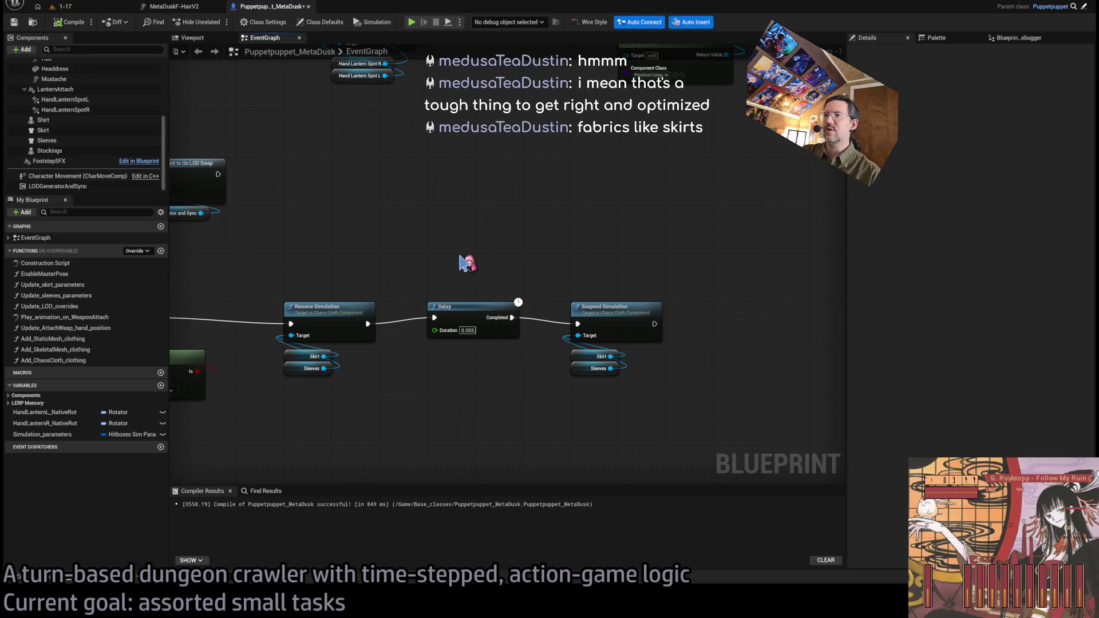
{"action": "scroll", "coordinate": [466, 260], "scroll_direction": "down", "scroll_amount": 5}
{"action": "scroll", "coordinate": [526, 375], "scroll_direction": "up", "scroll_amount": 3}
{"action": "scroll", "coordinate": [441, 275], "scroll_direction": "up", "scroll_amount": 3}
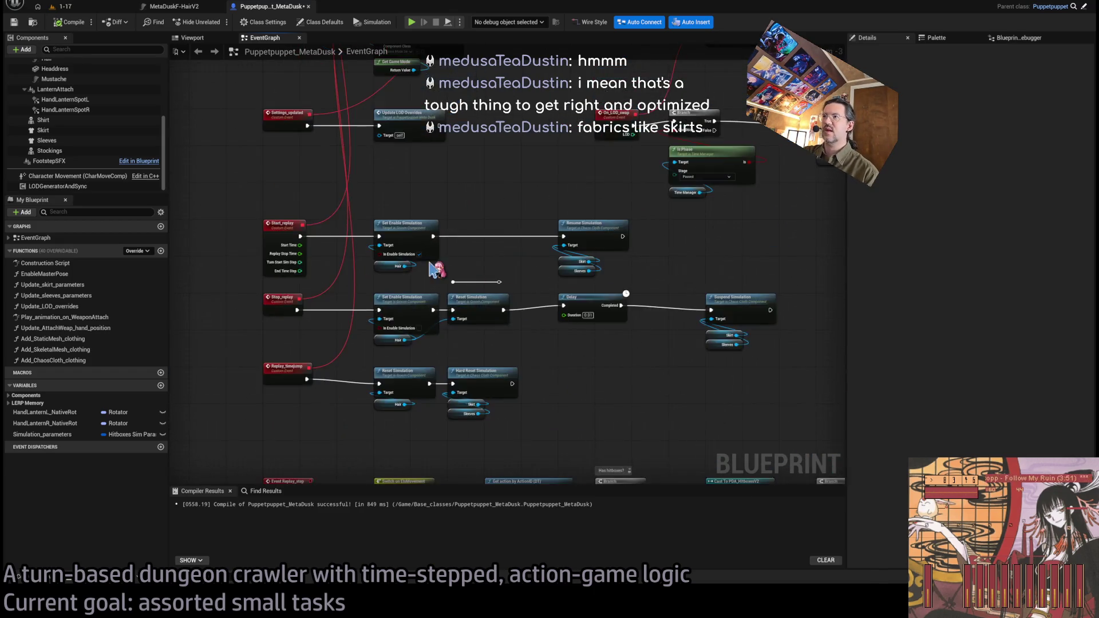
{"action": "left_click_drag", "start_coordinate": [447, 281], "coordinate": [576, 302]}
{"action": "scroll", "coordinate": [581, 309], "scroll_direction": "down", "scroll_amount": 2}
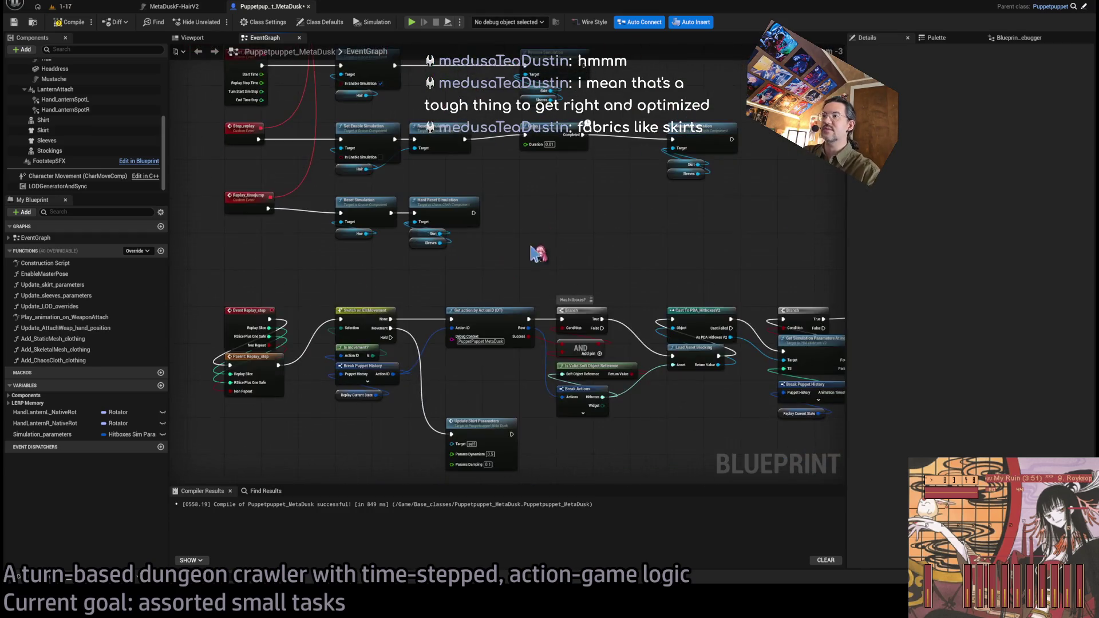
{"action": "scroll", "coordinate": [521, 361], "scroll_direction": "up", "scroll_amount": 3}
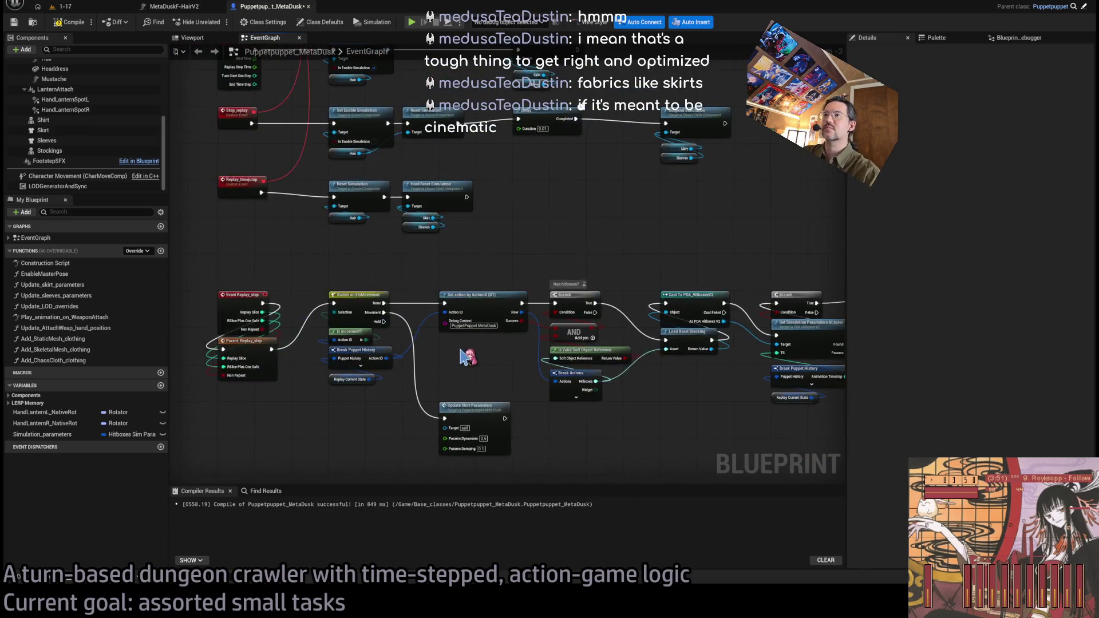
{"action": "scroll", "coordinate": [684, 359], "scroll_direction": "down", "scroll_amount": 1}
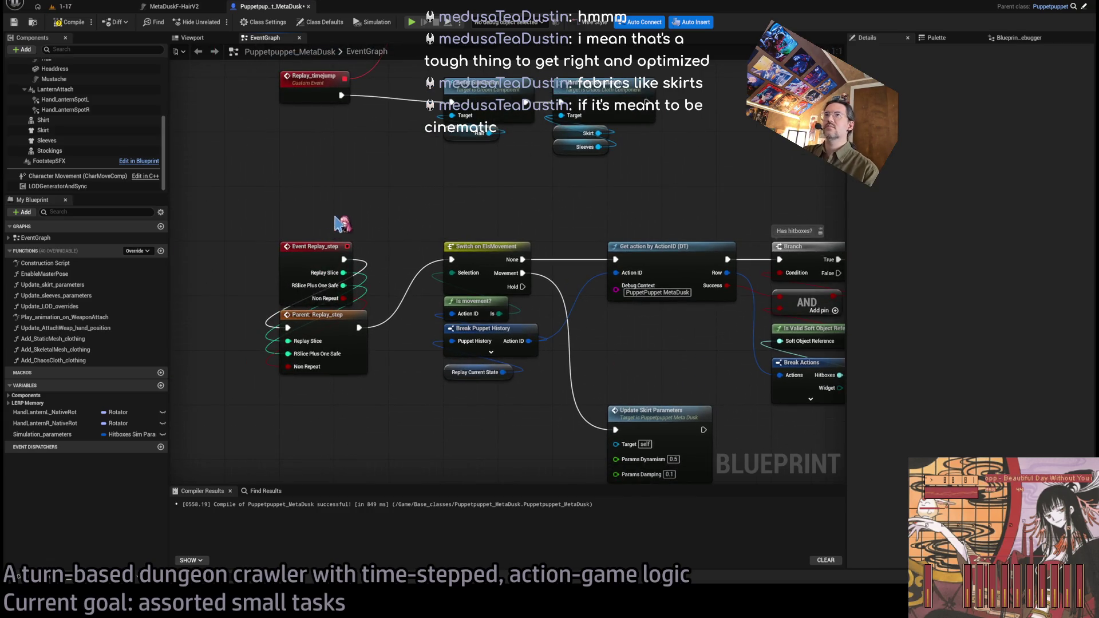
{"action": "scroll", "coordinate": [346, 180], "scroll_direction": "down", "scroll_amount": 1}
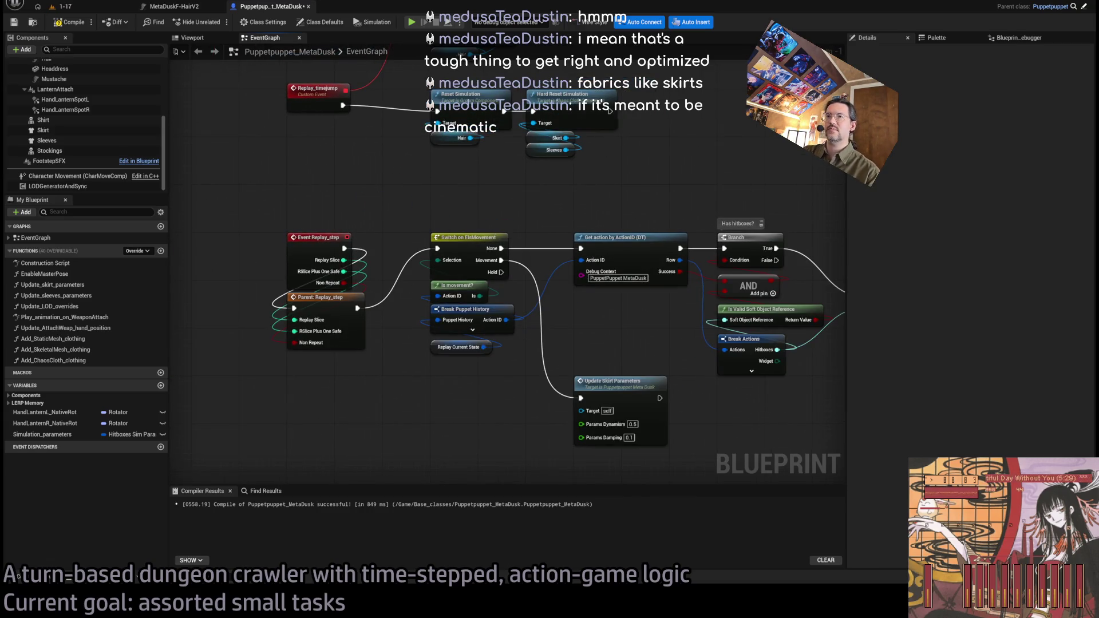
{"action": "left_click_drag", "start_coordinate": [504, 229], "coordinate": [495, 227]}
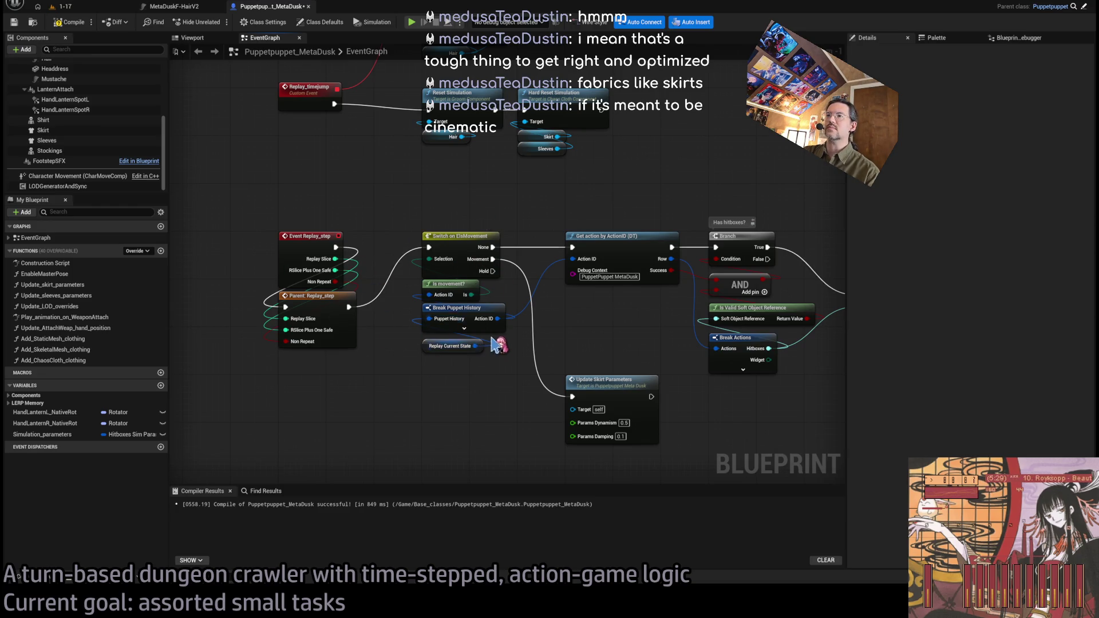
{"action": "scroll", "coordinate": [496, 346], "scroll_direction": "up", "scroll_amount": 1}
{"action": "mouse_move", "coordinate": [631, 402]}
{"action": "left_mouse_down"}
{"action": "mouse_move", "coordinate": [583, 402]}
{"action": "mouse_move", "coordinate": [473, 347]}
{"action": "left_mouse_up"}
{"action": "mouse_move", "coordinate": [616, 370]}
{"action": "left_mouse_down"}
{"action": "mouse_move", "coordinate": [498, 375]}
{"action": "mouse_move", "coordinate": [515, 368]}
{"action": "left_mouse_up"}
{"action": "left_click_drag", "start_coordinate": [356, 287], "coordinate": [548, 299]}
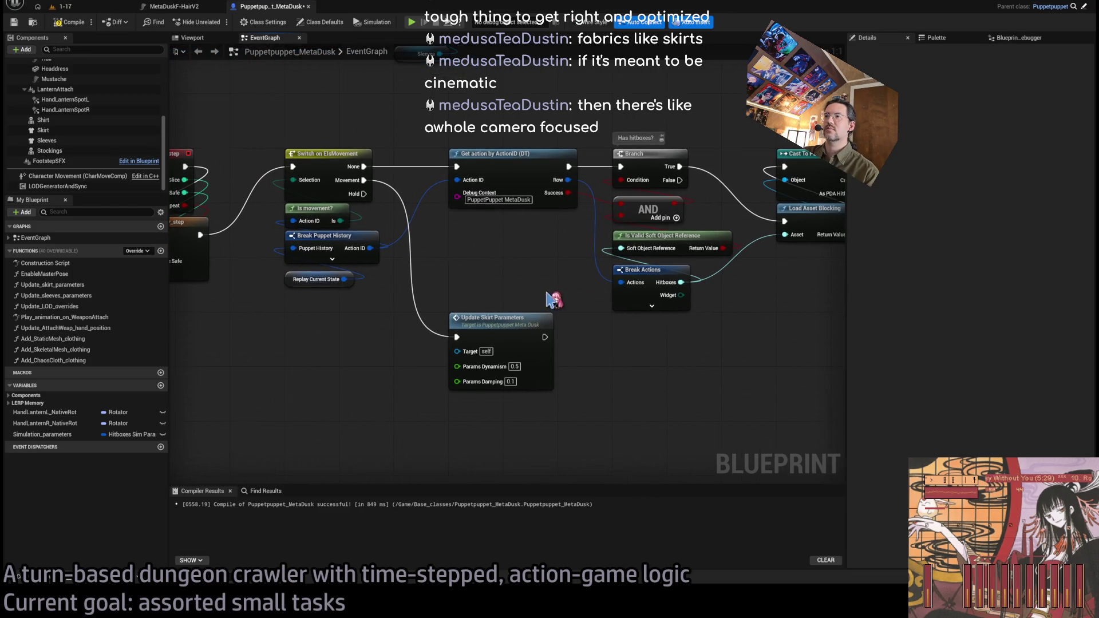
{"action": "left_click", "coordinate": [511, 381]}
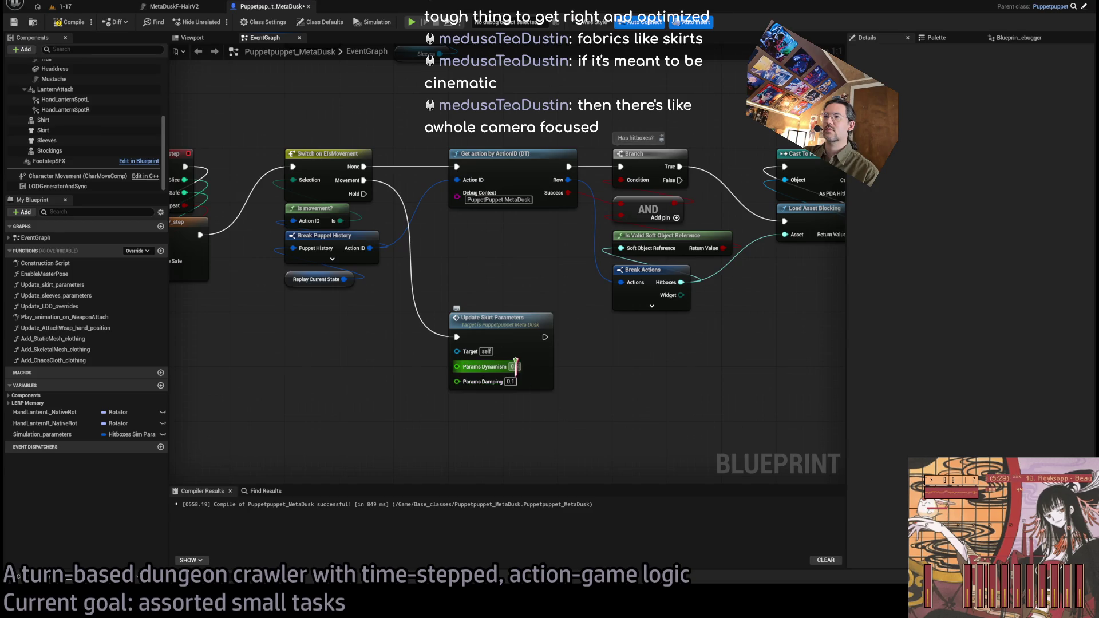
{"action": "type", "text": "1"}
{"action": "key", "text": "Return"}
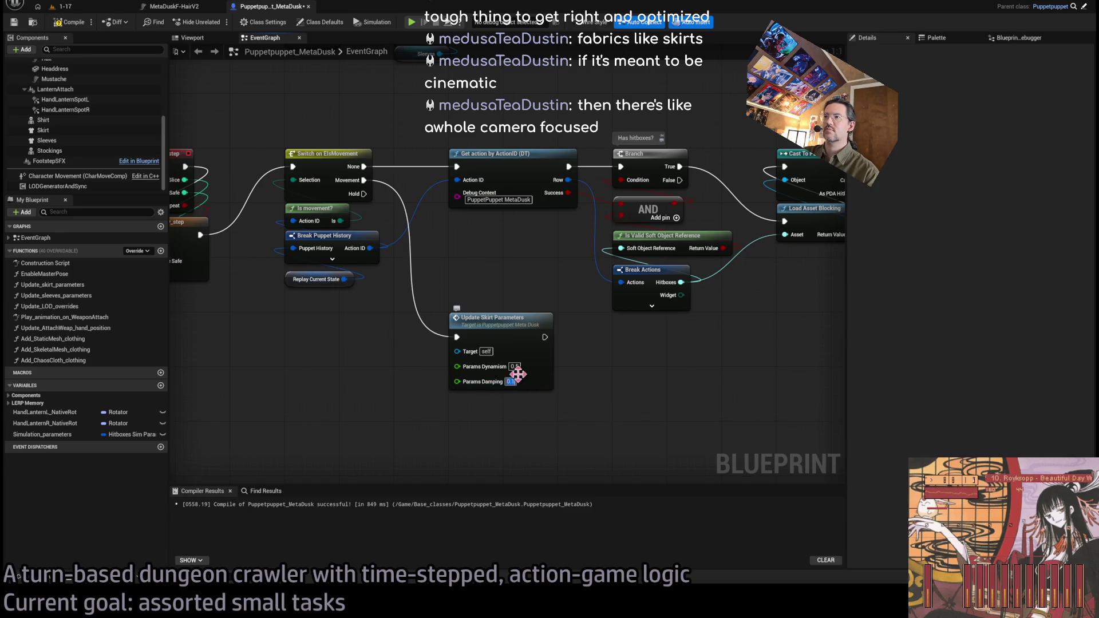
{"action": "mouse_move", "coordinate": [662, 356]}
{"action": "left_mouse_down"}
{"action": "mouse_move", "coordinate": [400, 373]}
{"action": "mouse_move", "coordinate": [632, 347]}
{"action": "mouse_move", "coordinate": [621, 358]}
{"action": "left_mouse_up"}
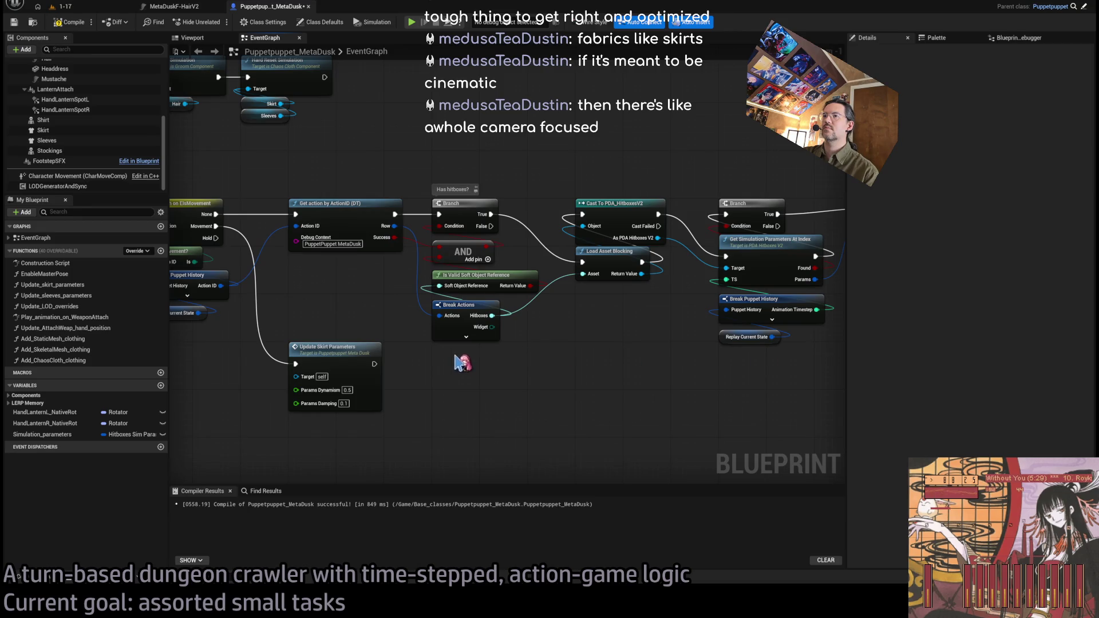
{"action": "left_click_drag", "start_coordinate": [461, 363], "coordinate": [597, 339]}
{"action": "left_click_drag", "start_coordinate": [553, 218], "coordinate": [719, 234]}
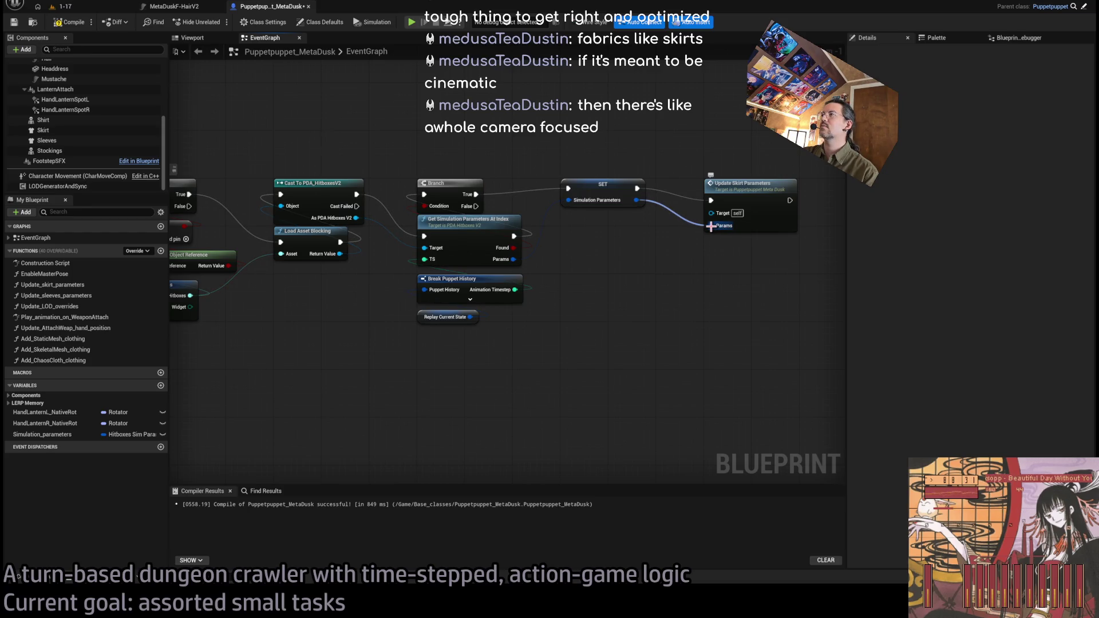
{"action": "left_click", "coordinate": [624, 194]}
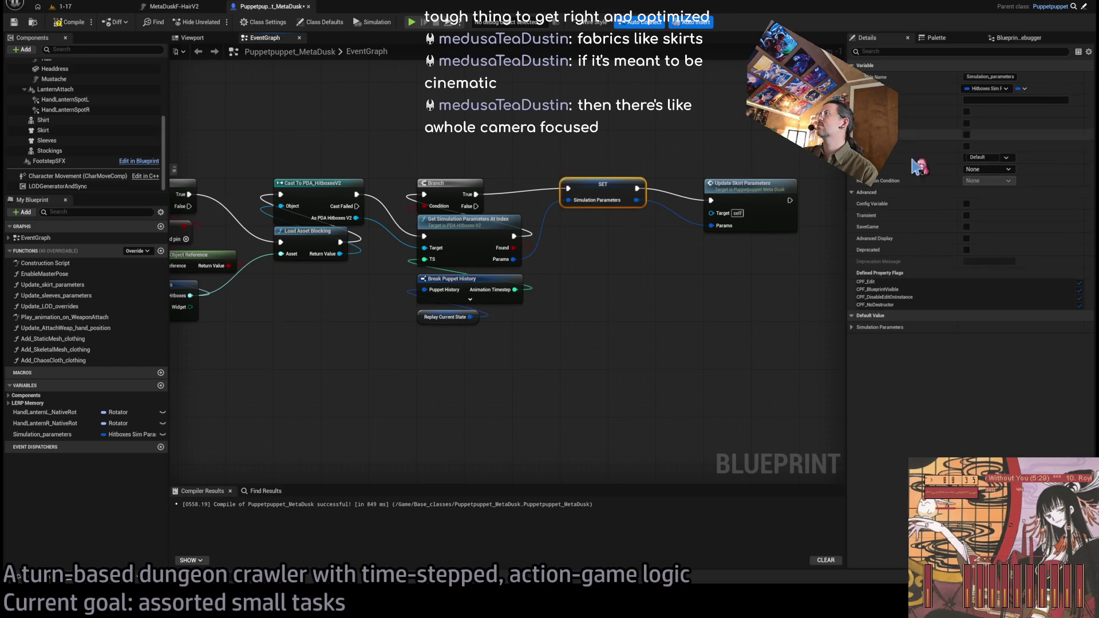
{"action": "left_click", "coordinate": [657, 343]}
{"action": "left_click_drag", "start_coordinate": [657, 343], "coordinate": [598, 326]}
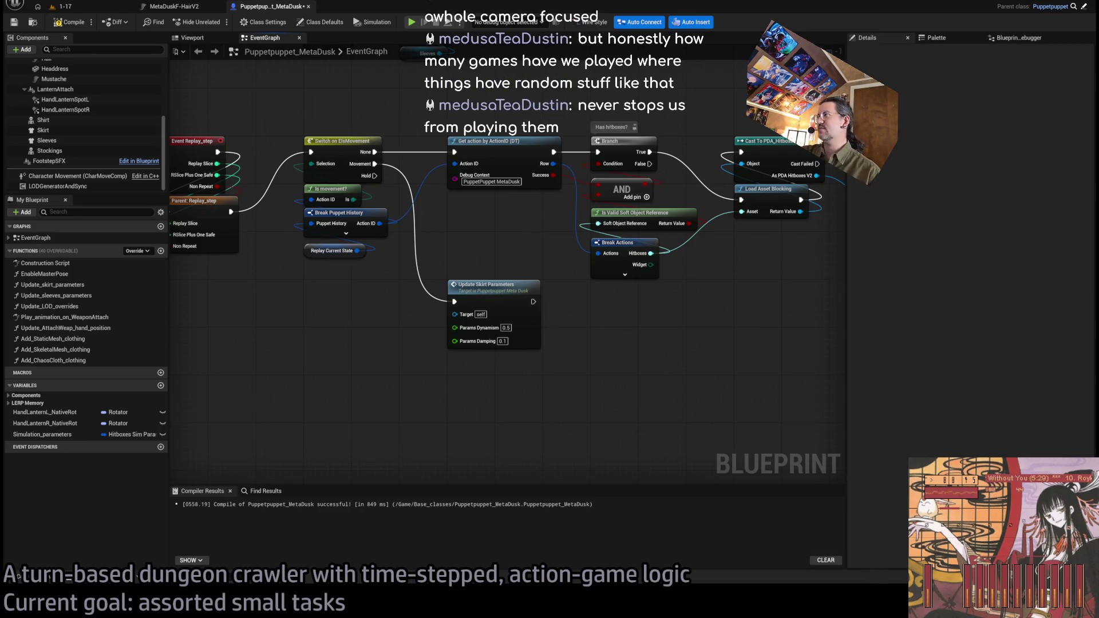
{"action": "mouse_move", "coordinate": [562, 363]}
{"action": "left_mouse_down"}
{"action": "mouse_move", "coordinate": [616, 479]}
{"action": "mouse_move", "coordinate": [601, 428]}
{"action": "left_mouse_up"}
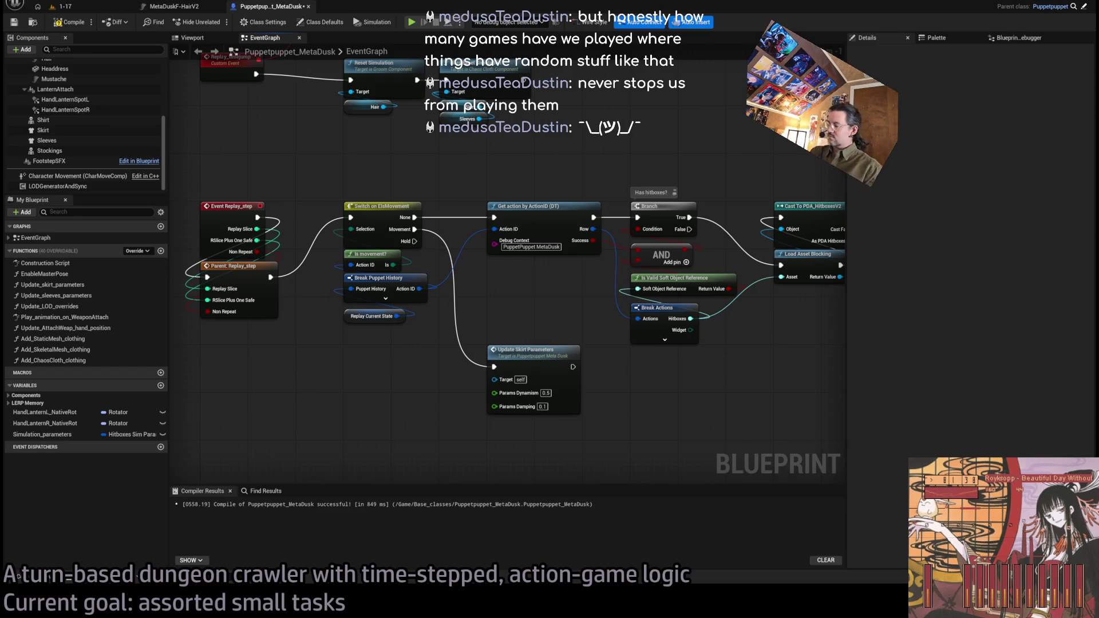
{"action": "mouse_move", "coordinate": [759, 324]}
{"action": "left_mouse_down"}
{"action": "mouse_move", "coordinate": [241, 323]}
{"action": "mouse_move", "coordinate": [515, 306]}
{"action": "left_mouse_up"}
{"action": "scroll", "coordinate": [515, 306], "scroll_direction": "up", "scroll_amount": 3}
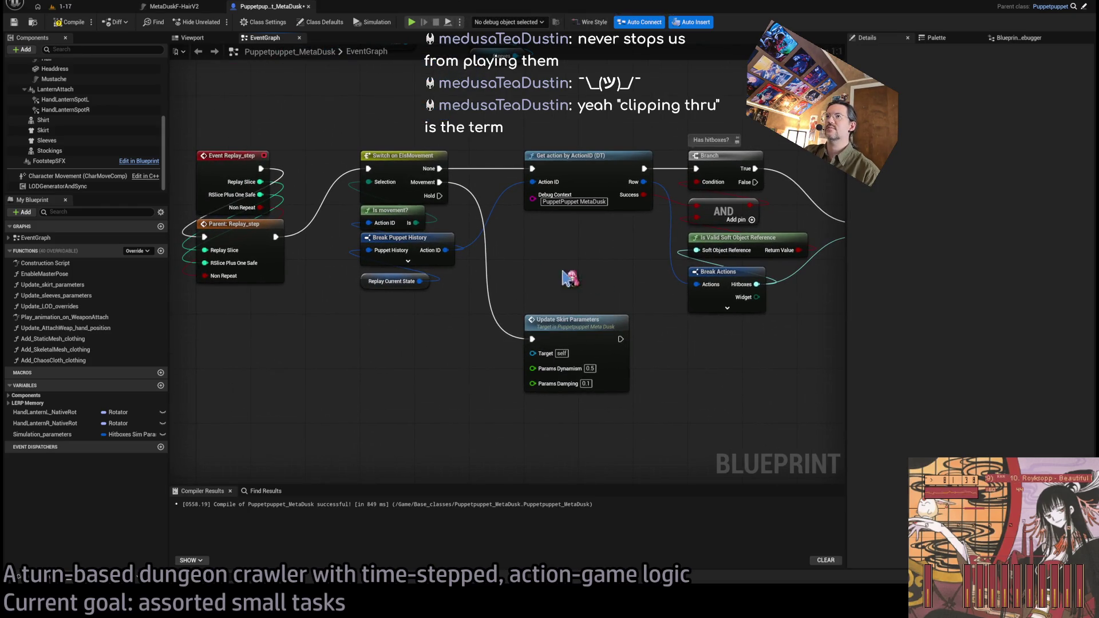
{"action": "left_click_drag", "start_coordinate": [250, 330], "coordinate": [363, 383]}
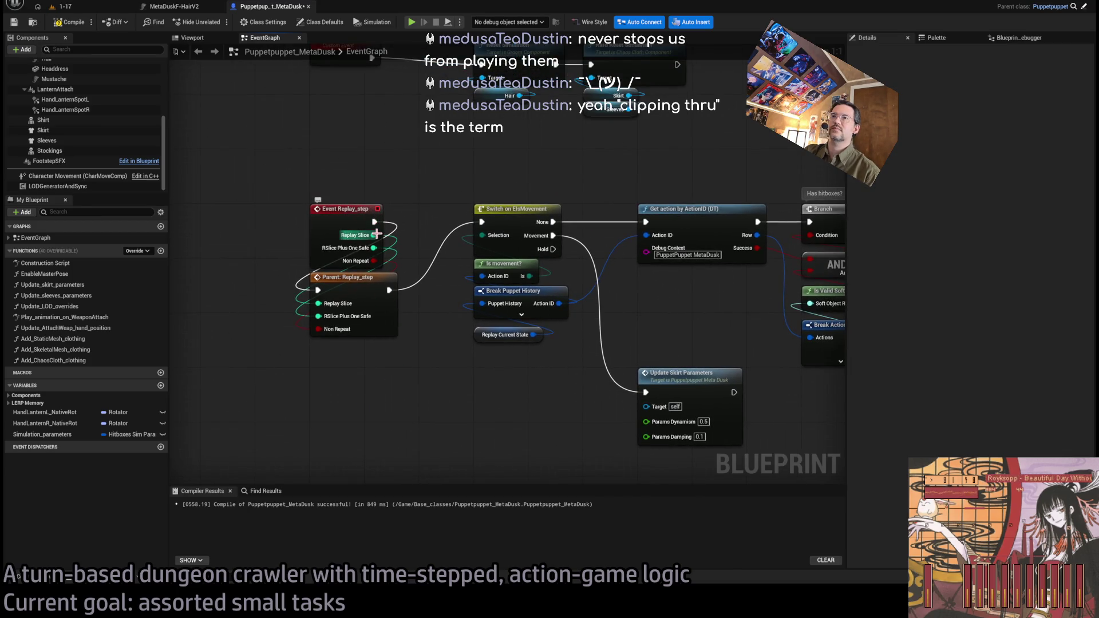
{"action": "scroll", "coordinate": [452, 380], "scroll_direction": "down", "scroll_amount": 1}
{"action": "mouse_move", "coordinate": [452, 380]}
{"action": "left_mouse_down"}
{"action": "mouse_move", "coordinate": [293, 360]}
{"action": "mouse_move", "coordinate": [458, 368]}
{"action": "left_mouse_up"}
{"action": "scroll", "coordinate": [460, 371], "scroll_direction": "up", "scroll_amount": 1}
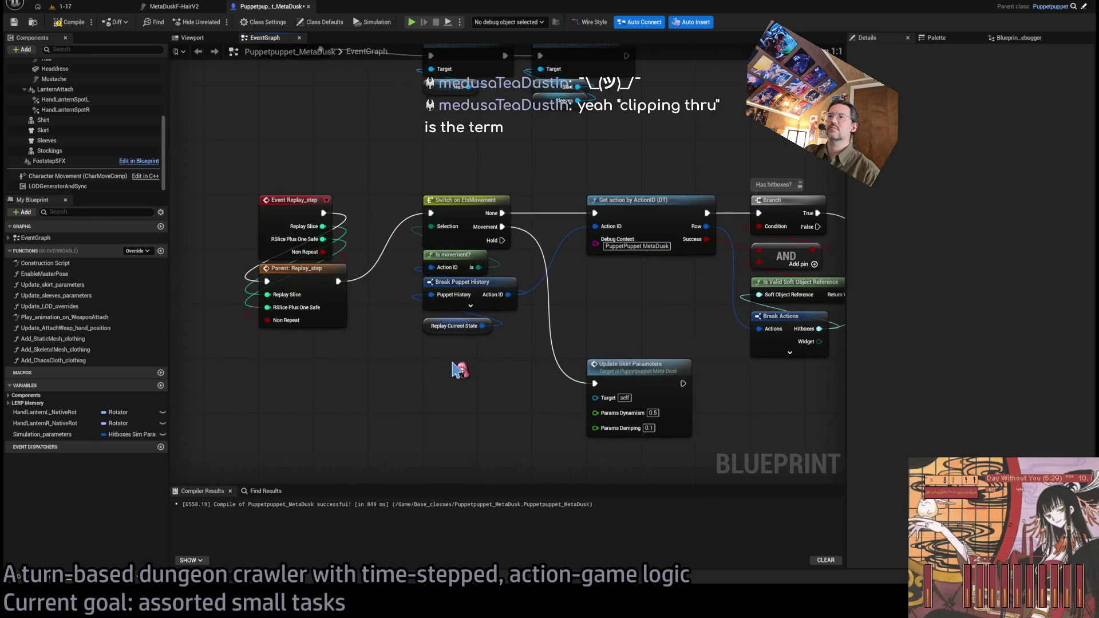
{"action": "scroll", "coordinate": [472, 360], "scroll_direction": "down", "scroll_amount": 1}
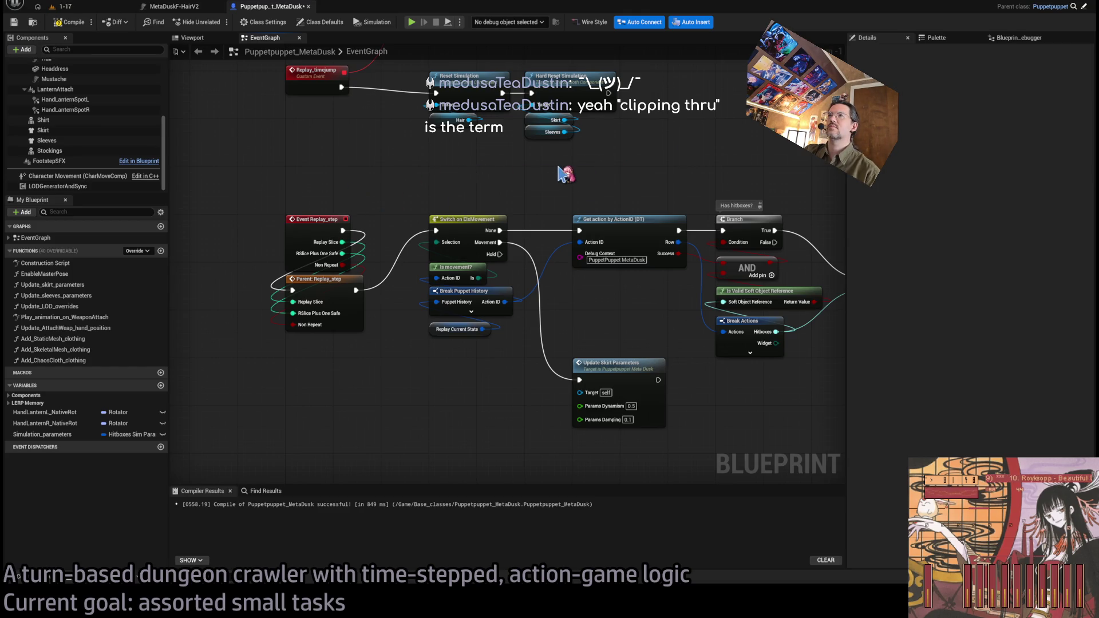
{"action": "scroll", "coordinate": [559, 173], "scroll_direction": "down", "scroll_amount": 1}
{"action": "left_click_drag", "start_coordinate": [559, 173], "coordinate": [518, 365]}
{"action": "left_click_drag", "start_coordinate": [747, 216], "coordinate": [591, 307]}
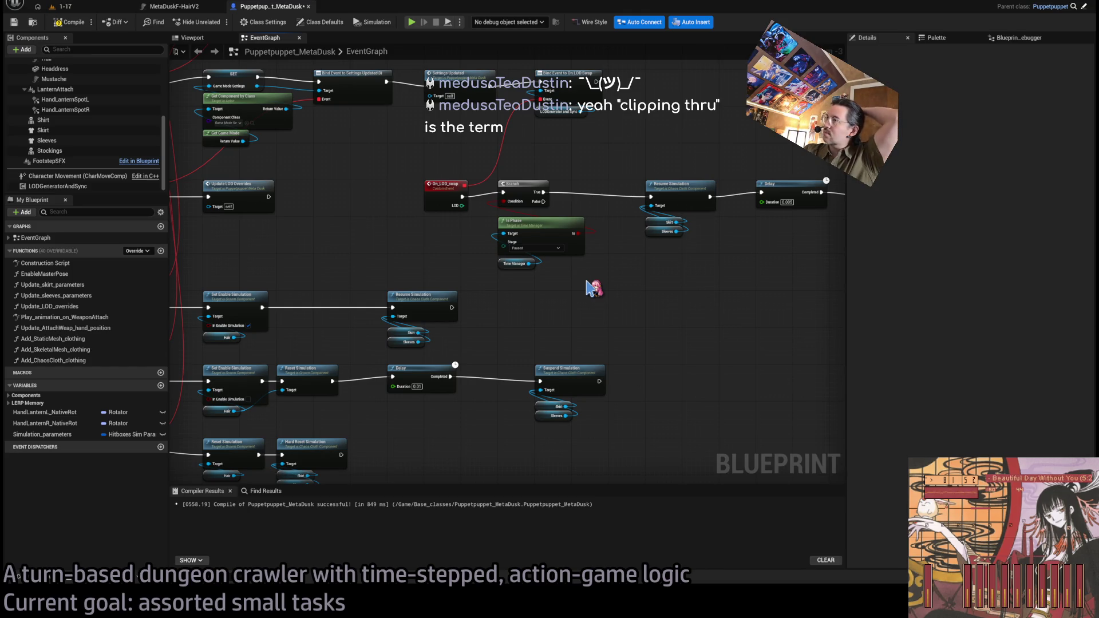
{"action": "mouse_move", "coordinate": [633, 313]}
{"action": "left_mouse_down"}
{"action": "mouse_move", "coordinate": [552, 314]}
{"action": "mouse_move", "coordinate": [638, 277]}
{"action": "mouse_move", "coordinate": [662, 355]}
{"action": "mouse_move", "coordinate": [607, 457]}
{"action": "mouse_move", "coordinate": [611, 393]}
{"action": "left_mouse_up"}
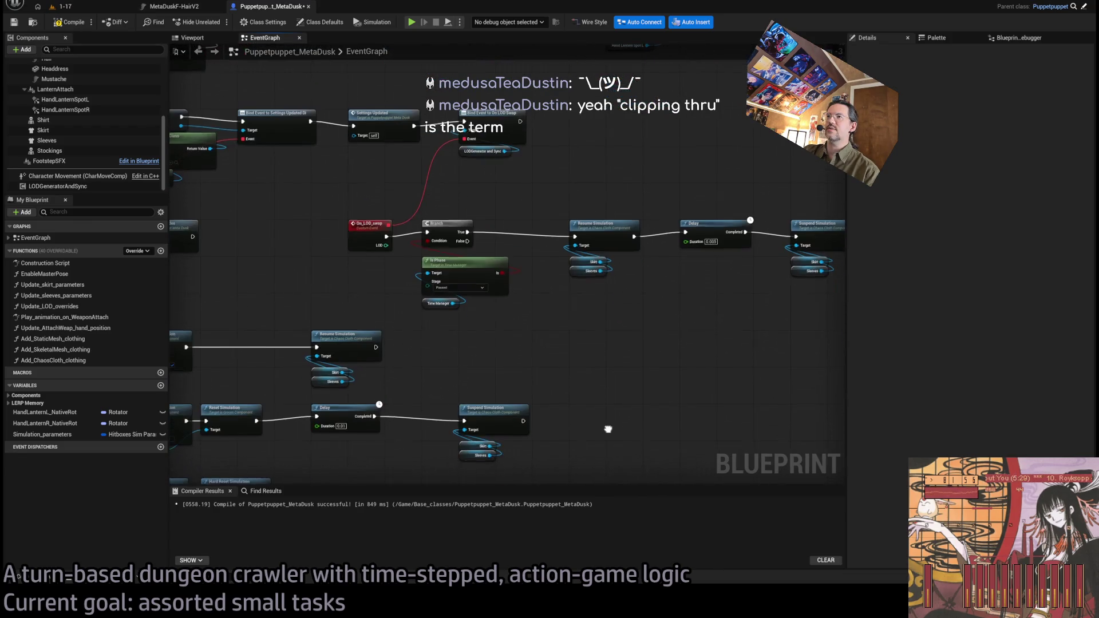
{"action": "left_click_drag", "start_coordinate": [430, 352], "coordinate": [648, 220]}
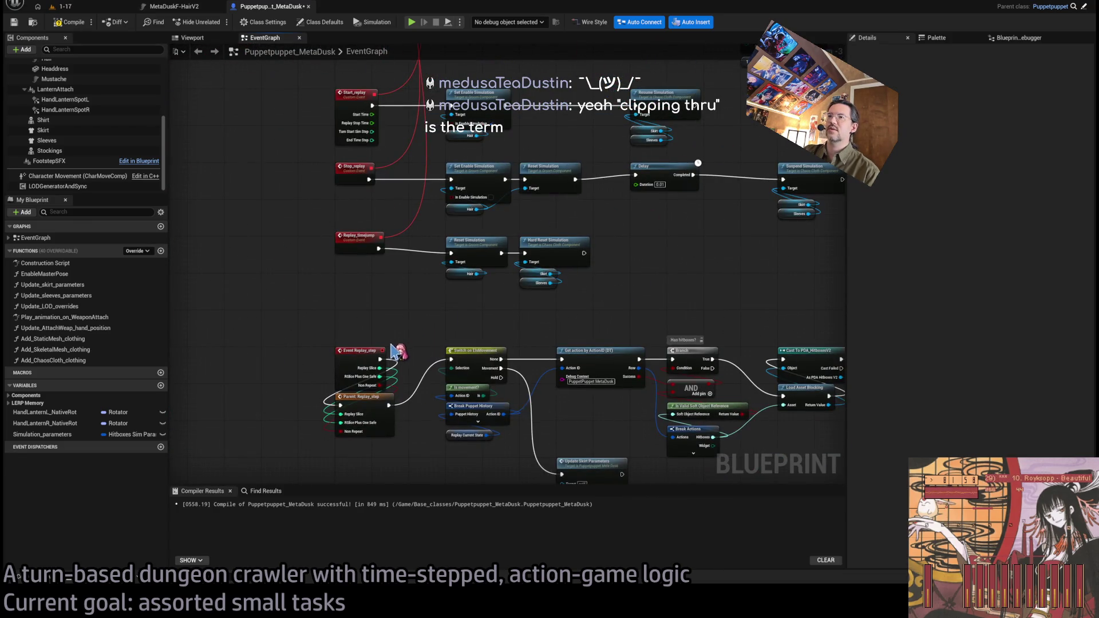
{"action": "left_click_drag", "start_coordinate": [631, 309], "coordinate": [503, 410]}
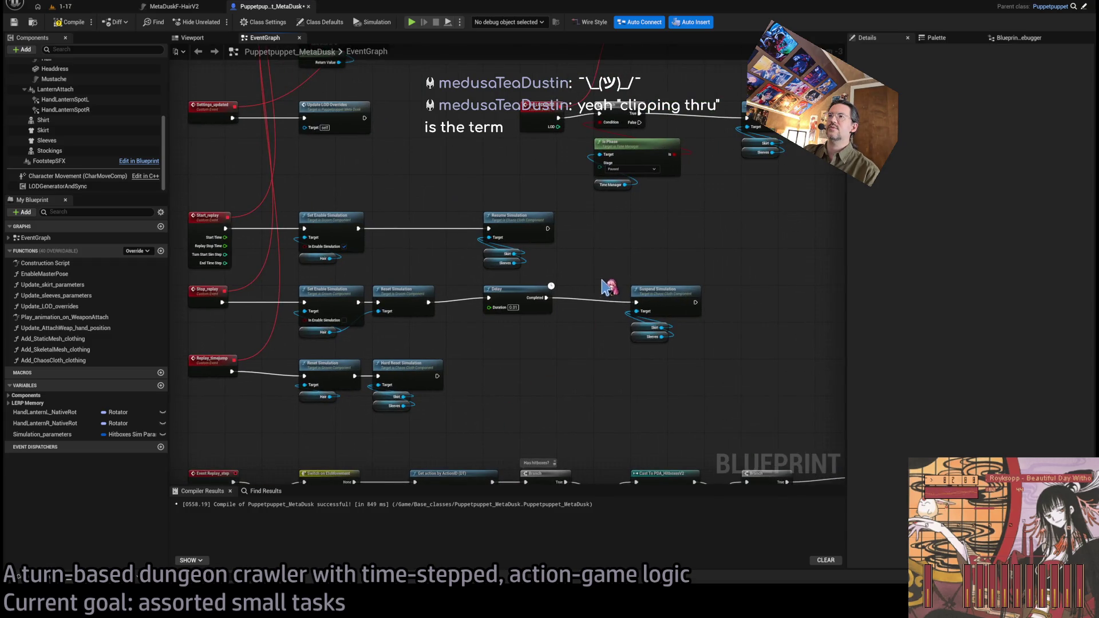
{"action": "left_click_drag", "start_coordinate": [601, 283], "coordinate": [549, 307]}
{"action": "left_click", "coordinate": [524, 265]}
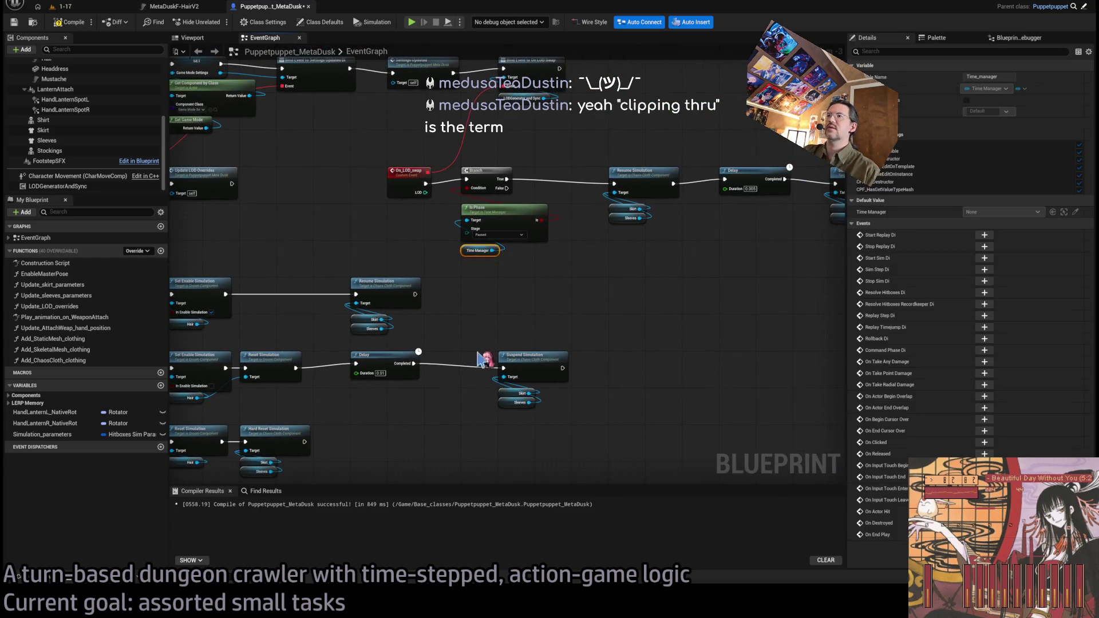
{"action": "left_click_drag", "start_coordinate": [515, 363], "coordinate": [348, 475]}
{"action": "left_click_drag", "start_coordinate": [309, 437], "coordinate": [343, 461]}
{"action": "scroll", "coordinate": [393, 301], "scroll_direction": "up", "scroll_amount": 1}
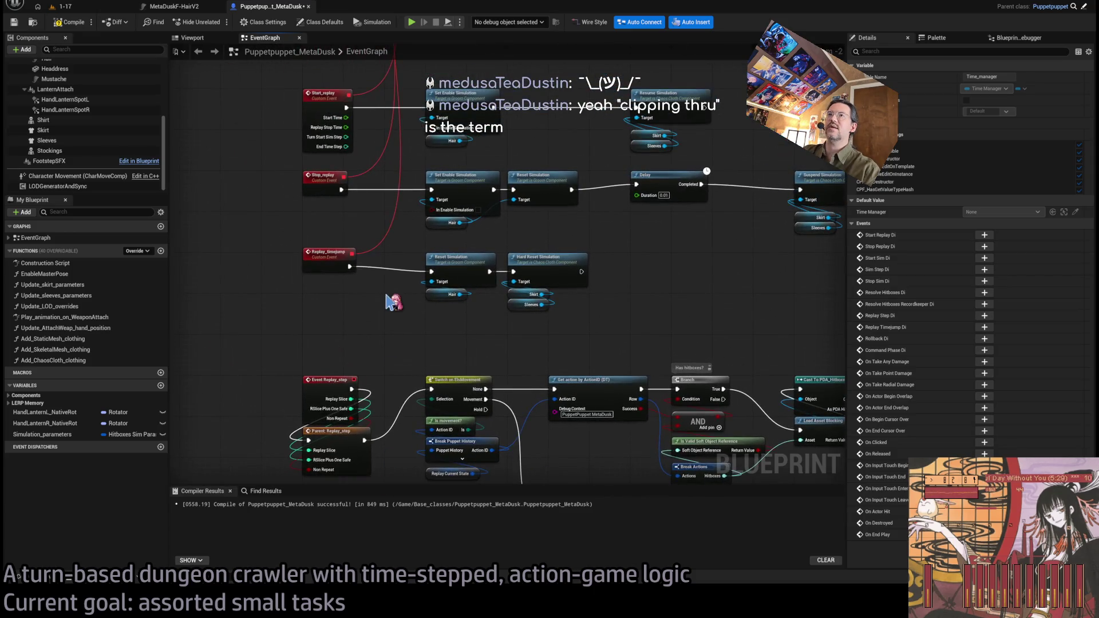
{"action": "left_click_drag", "start_coordinate": [393, 301], "coordinate": [397, 373]}
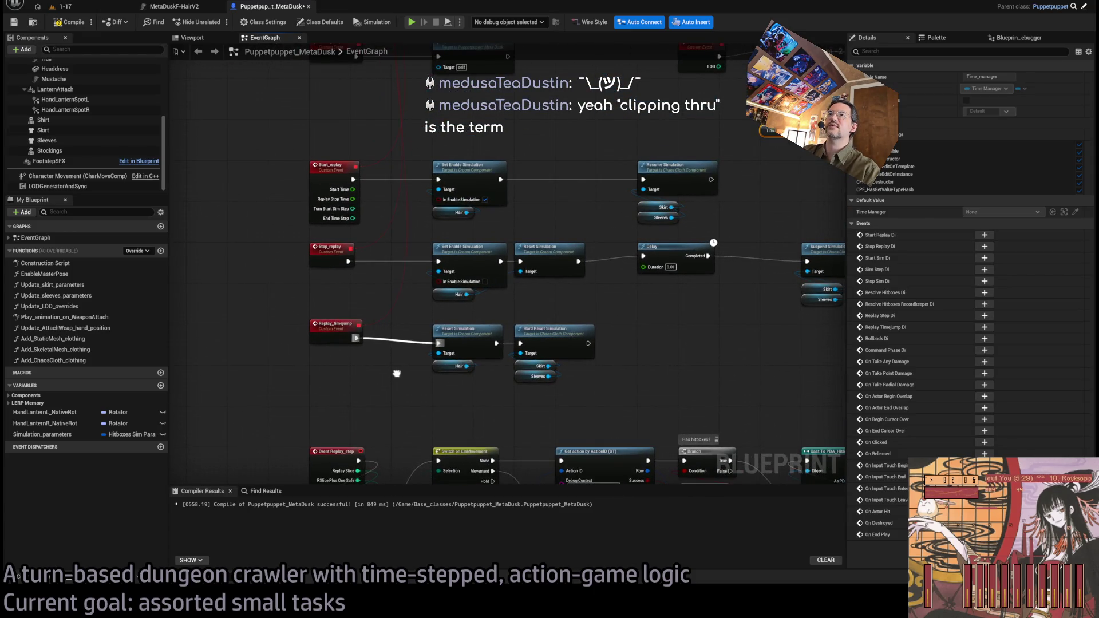
{"action": "scroll", "coordinate": [395, 204], "scroll_direction": "up", "scroll_amount": 1}
Promote Start_replay's End Time Step pin to a new integer variable
{"action": "left_click", "coordinate": [319, 179]}
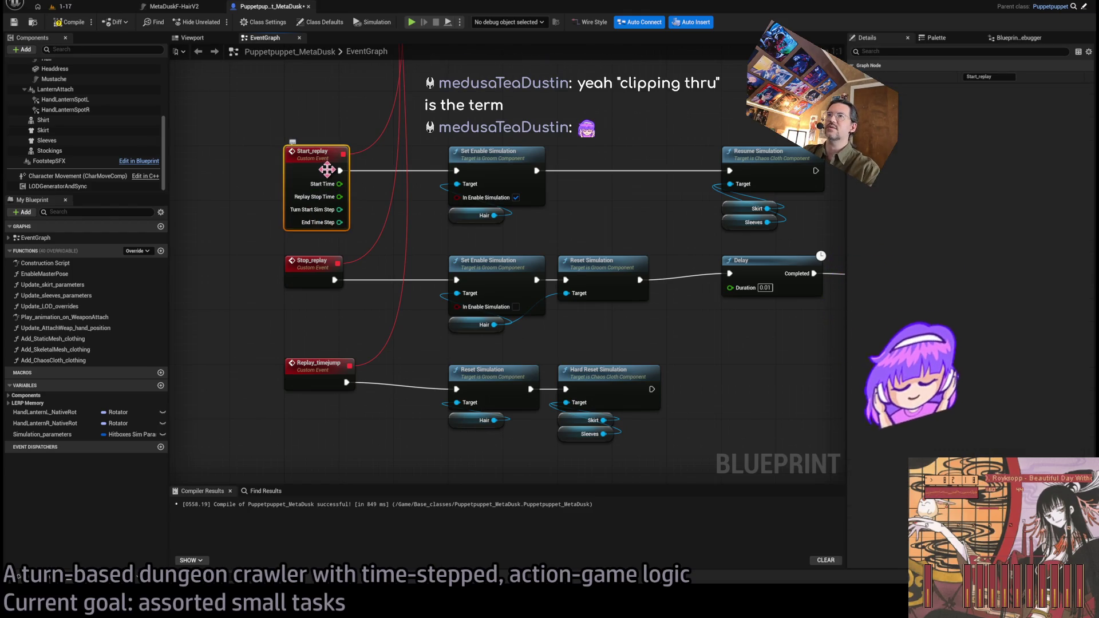
{"action": "left_click_drag", "start_coordinate": [458, 113], "coordinate": [439, 216]}
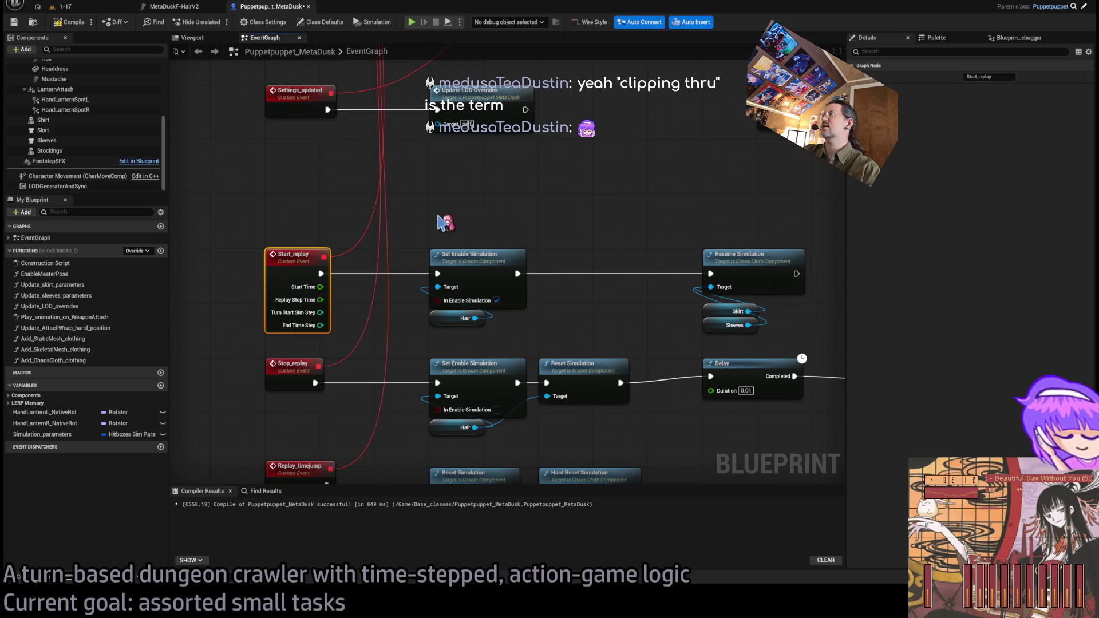
{"action": "scroll", "coordinate": [438, 223], "scroll_direction": "down", "scroll_amount": 3}
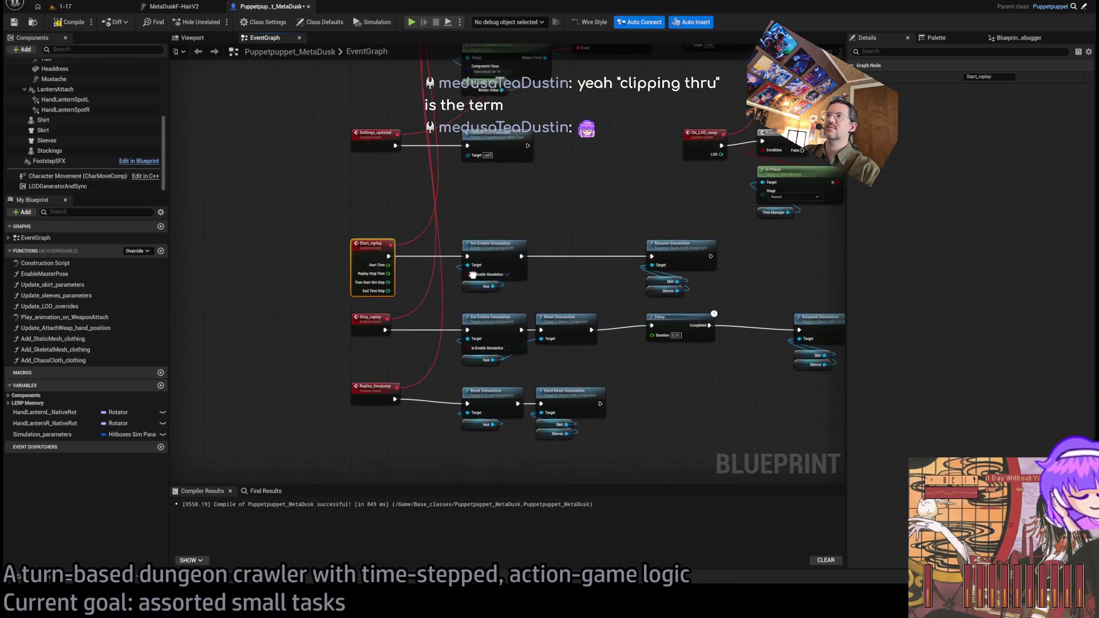
{"action": "scroll", "coordinate": [406, 269], "scroll_direction": "up", "scroll_amount": 2}
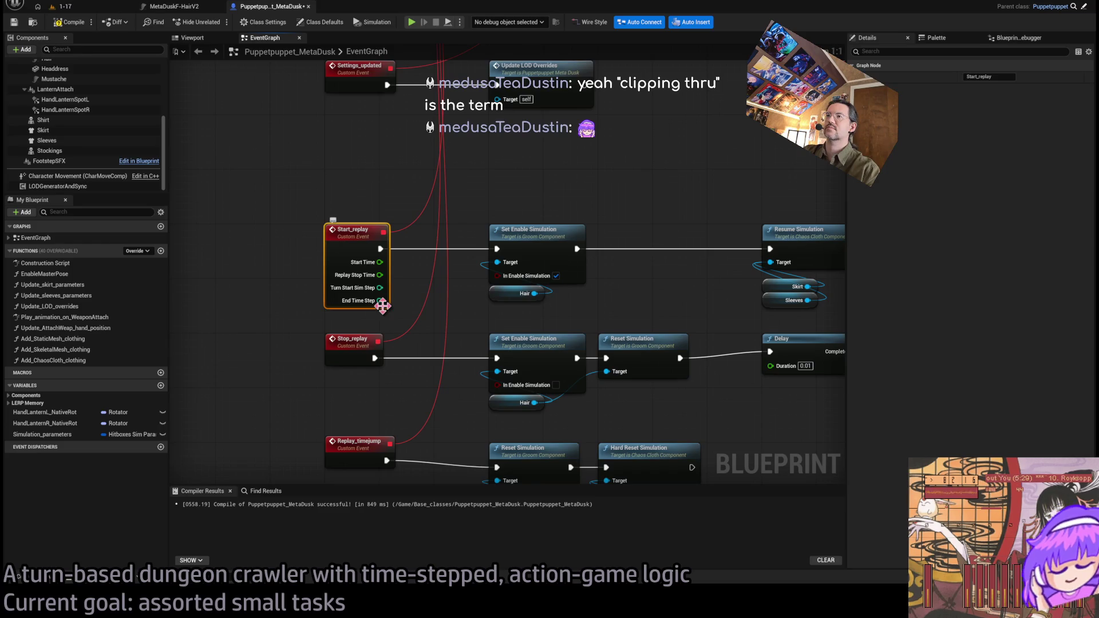
{"action": "scroll", "coordinate": [382, 307], "scroll_direction": "down", "scroll_amount": 3}
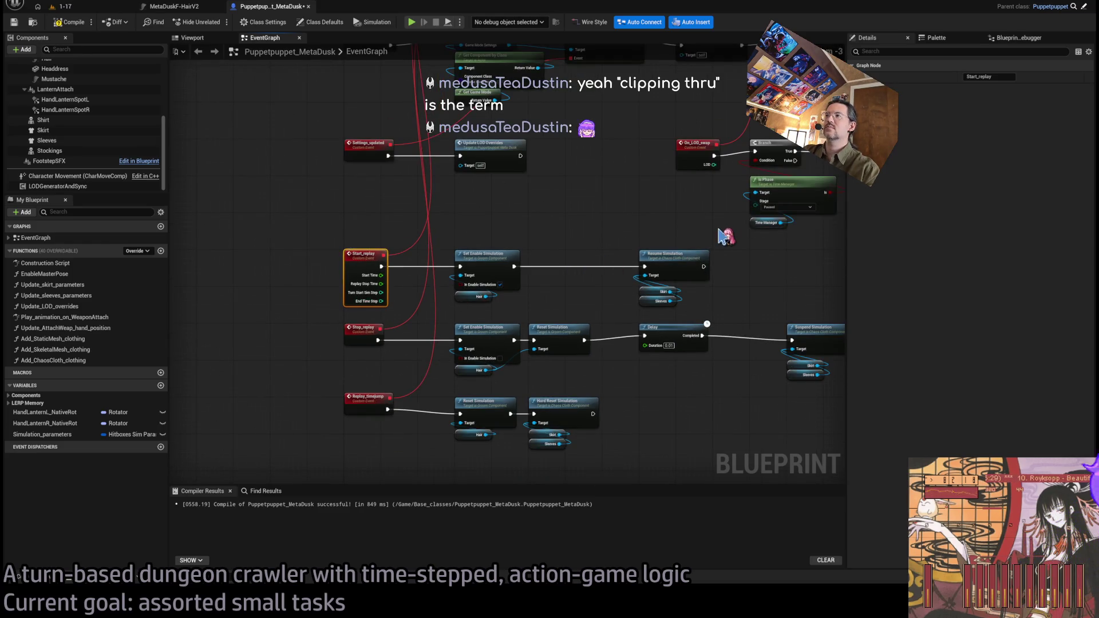
{"action": "mouse_move", "coordinate": [695, 235]}
{"action": "left_mouse_down"}
{"action": "mouse_move", "coordinate": [455, 306]}
{"action": "mouse_move", "coordinate": [464, 292]}
{"action": "mouse_move", "coordinate": [697, 286]}
{"action": "mouse_move", "coordinate": [631, 287]}
{"action": "left_mouse_up"}
{"action": "scroll", "coordinate": [465, 292], "scroll_direction": "up", "scroll_amount": 3}
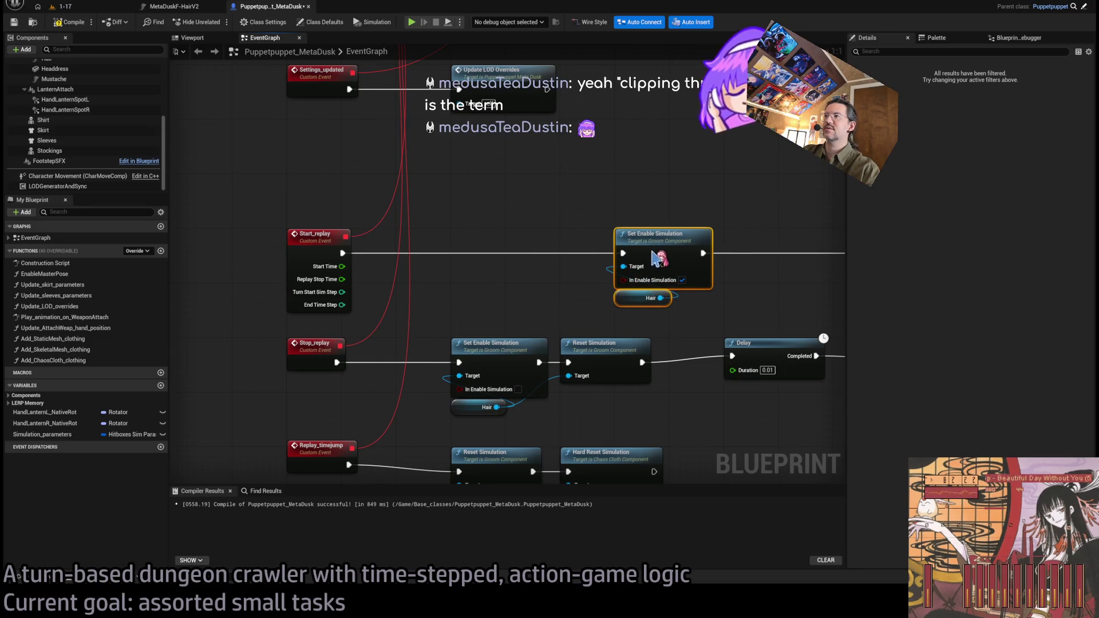
{"action": "left_click", "coordinate": [344, 309]}
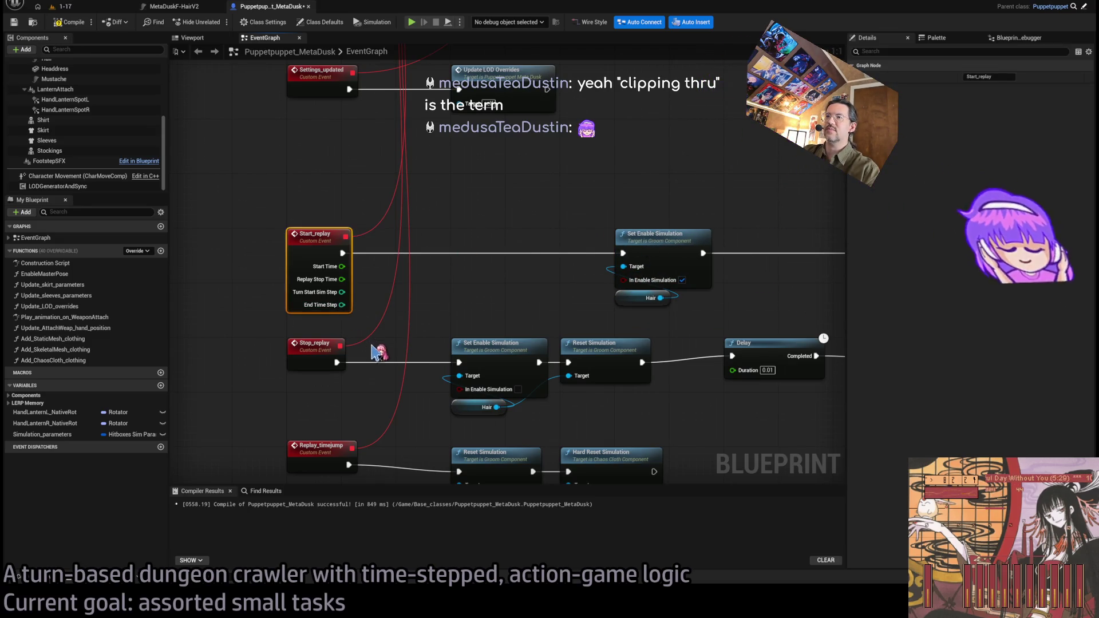
{"action": "left_click", "coordinate": [490, 259]}
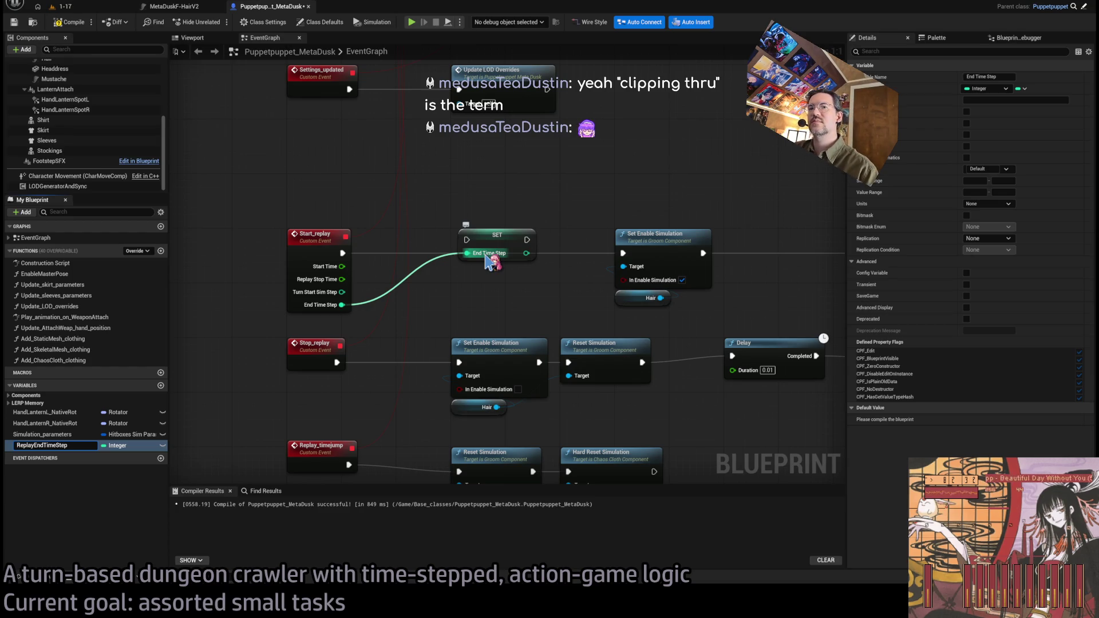
Confirm the ReplayEndTimeStep name, then feed Replay Slice and a ReplayEndTimeStep getter into an Add node
{"action": "key", "text": "Return"}
{"action": "left_click", "coordinate": [491, 291]}
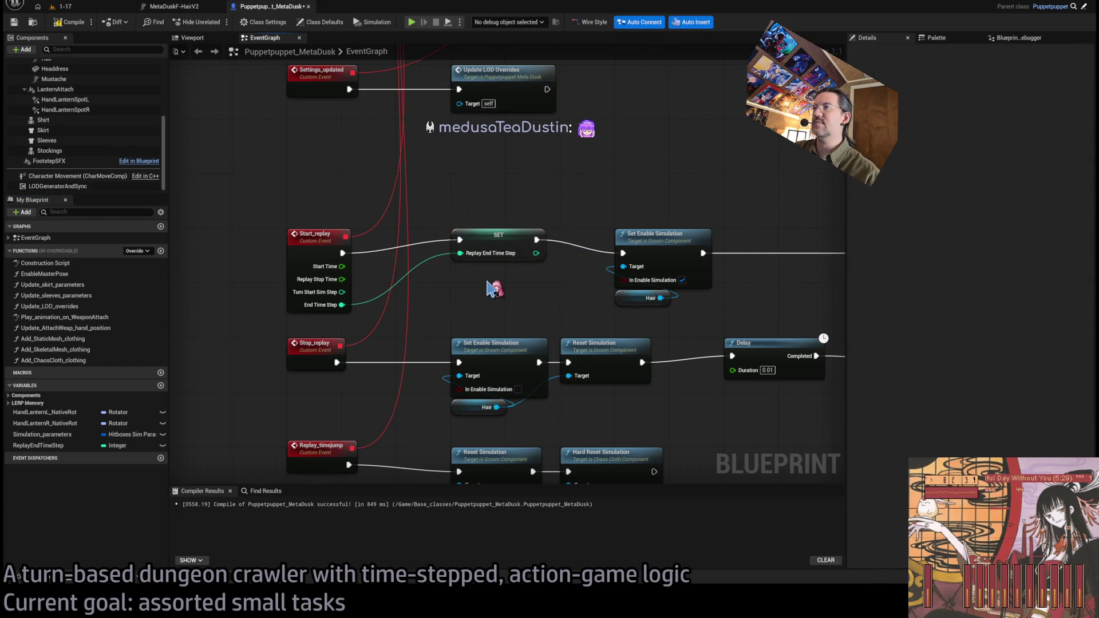
{"action": "scroll", "coordinate": [491, 291], "scroll_direction": "down", "scroll_amount": 7}
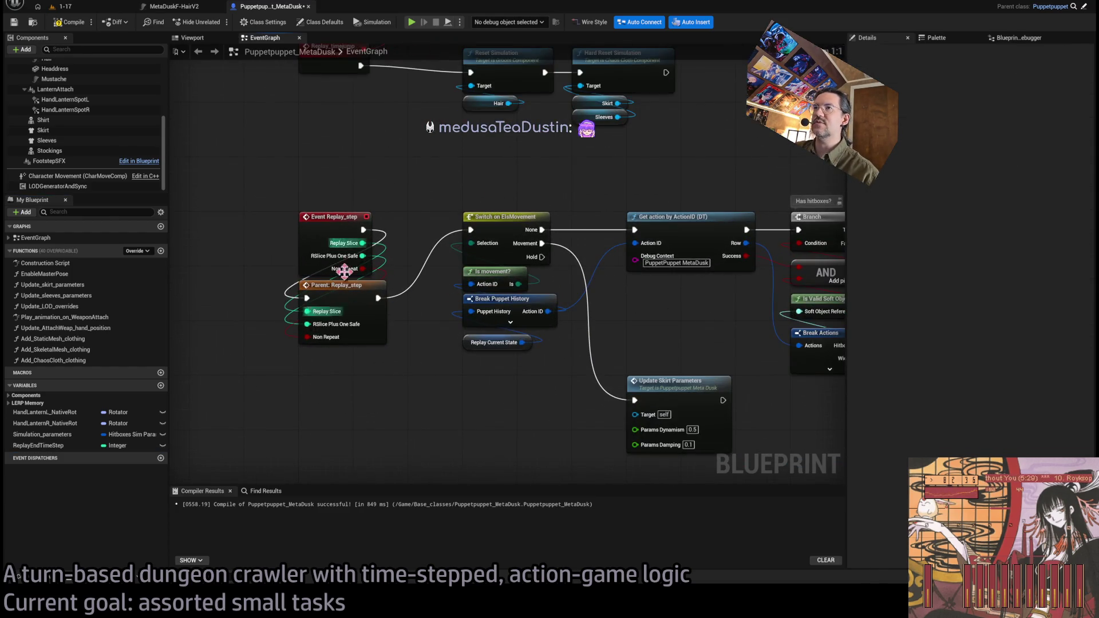
{"action": "mouse_move", "coordinate": [364, 247]}
{"action": "left_mouse_down"}
{"action": "mouse_move", "coordinate": [441, 417]}
{"action": "mouse_move", "coordinate": [490, 430]}
{"action": "mouse_move", "coordinate": [471, 389]}
{"action": "mouse_move", "coordinate": [517, 305]}
{"action": "left_mouse_up"}
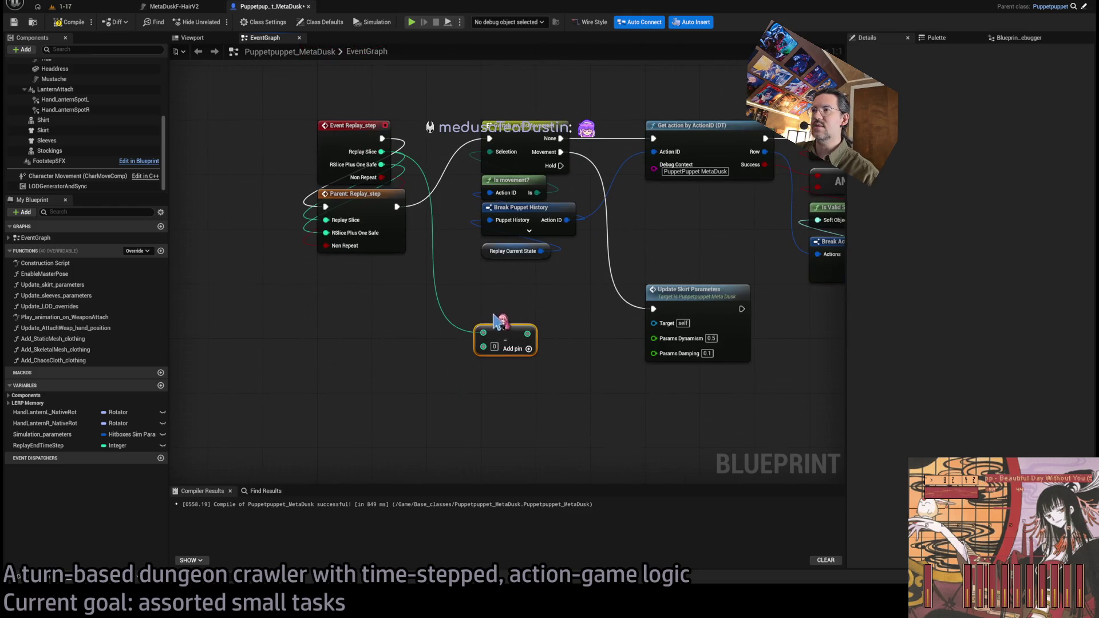
{"action": "left_click_drag", "start_coordinate": [477, 335], "coordinate": [481, 344]}
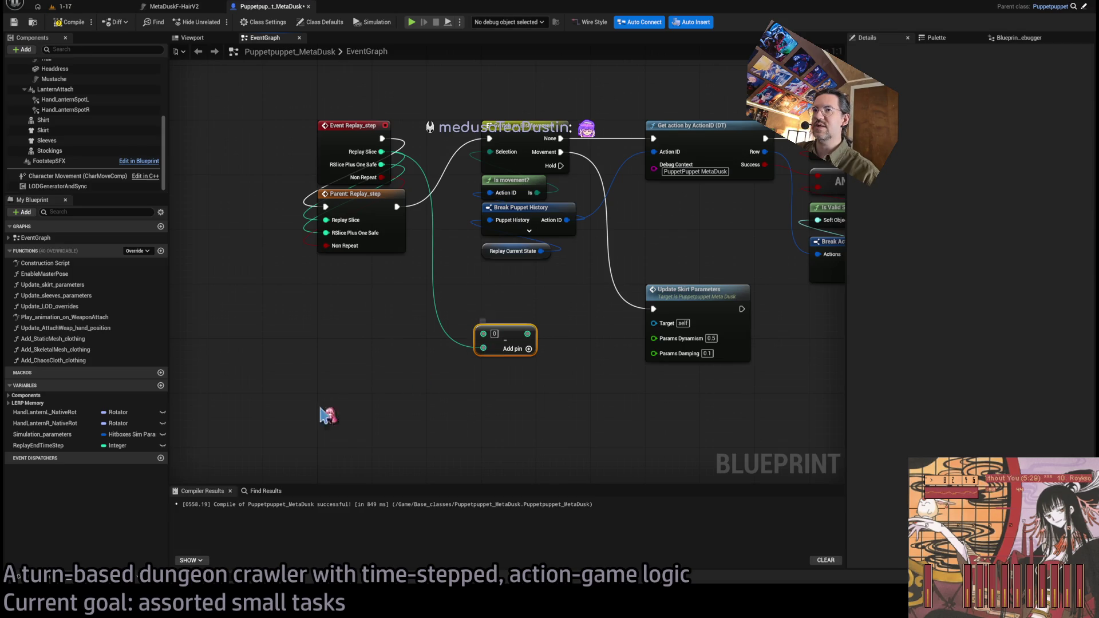
{"action": "mouse_move", "coordinate": [39, 447]}
{"action": "left_mouse_down"}
{"action": "mouse_move", "coordinate": [493, 335]}
{"action": "mouse_move", "coordinate": [488, 343]}
{"action": "mouse_move", "coordinate": [515, 358]}
{"action": "mouse_move", "coordinate": [509, 404]}
{"action": "mouse_move", "coordinate": [500, 340]}
{"action": "left_mouse_up"}
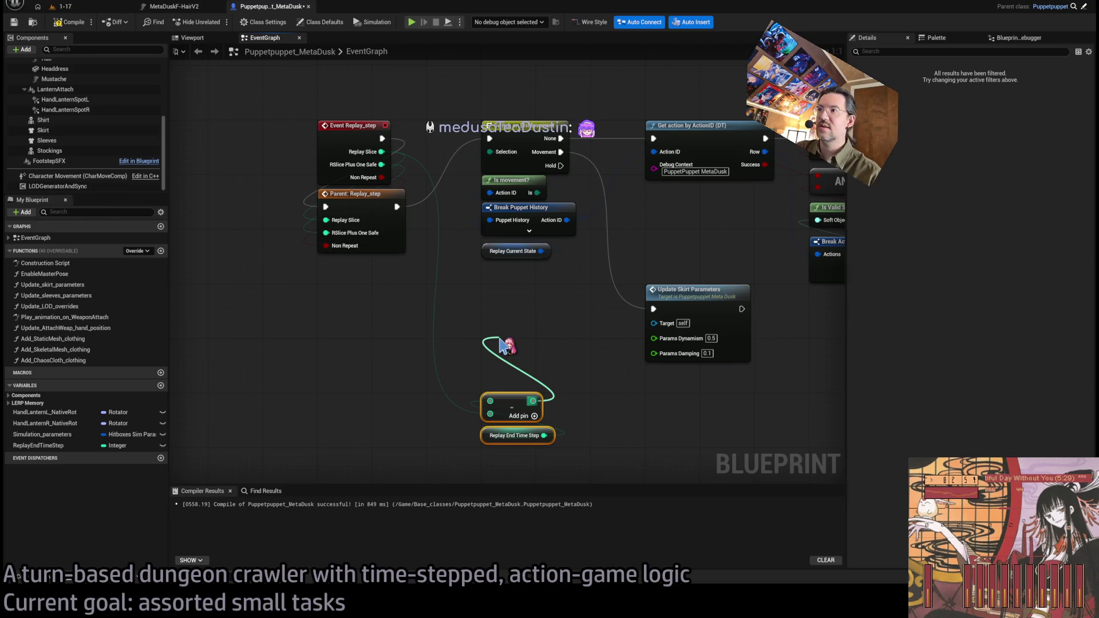
{"action": "left_click", "coordinate": [547, 336]}
Paste a Print String after Parent: Replay_step and print the math node's result through it
{"action": "key", "text": "ctrl+v"}
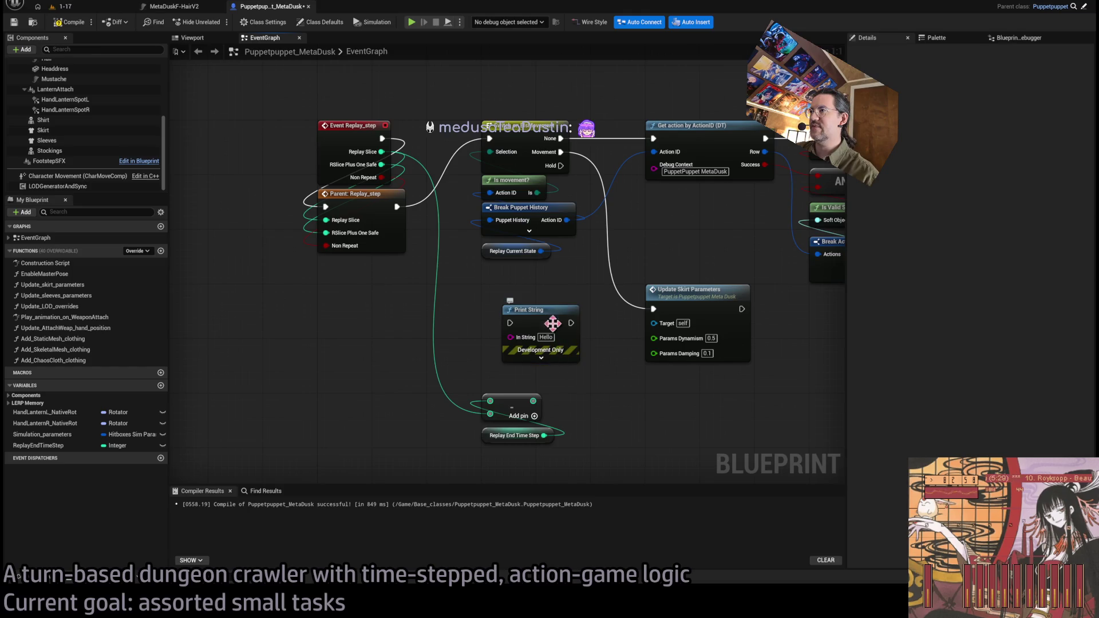
{"action": "left_click", "coordinate": [541, 357]}
{"action": "left_click_drag", "start_coordinate": [561, 369], "coordinate": [663, 436]}
{"action": "left_click", "coordinate": [646, 457]}
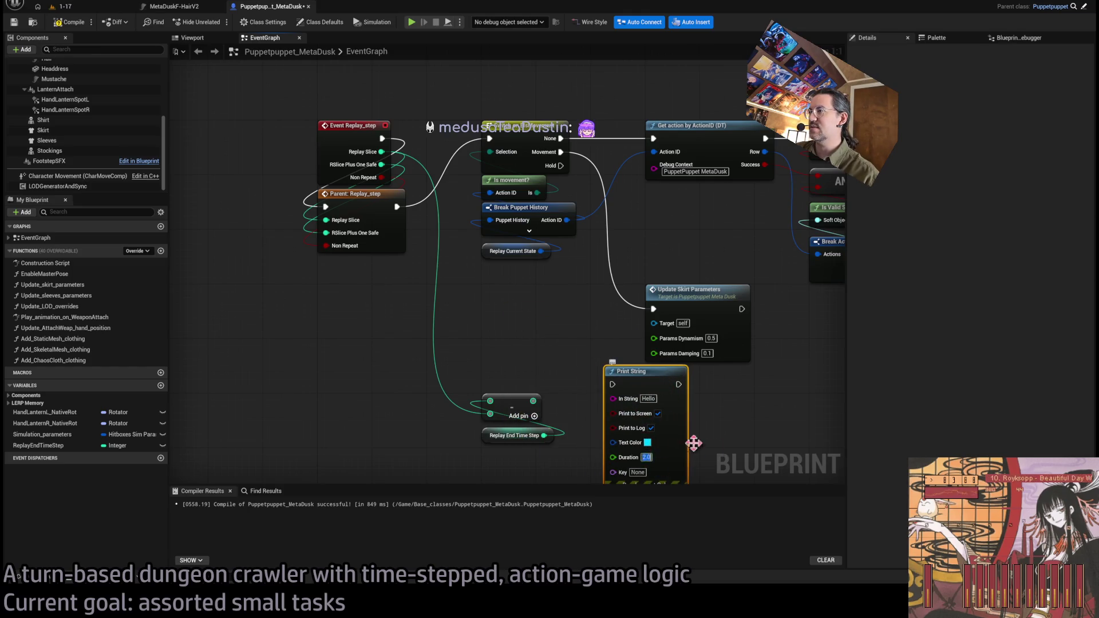
{"action": "type", "text": "5"}
{"action": "left_click_drag", "start_coordinate": [397, 207], "coordinate": [611, 384]}
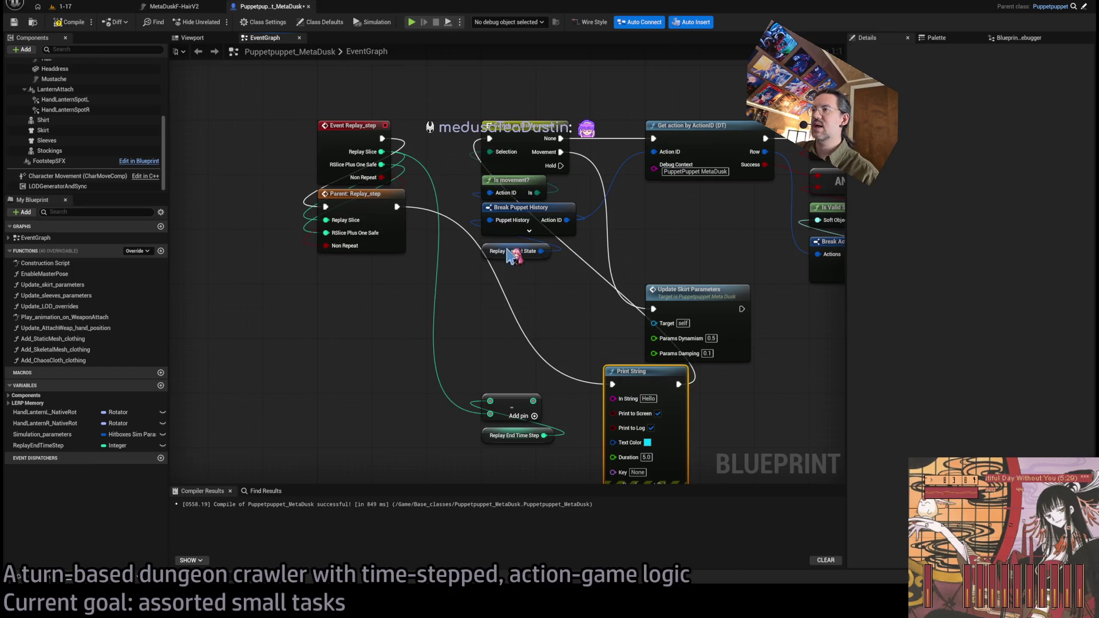
{"action": "left_click", "coordinate": [536, 411]}
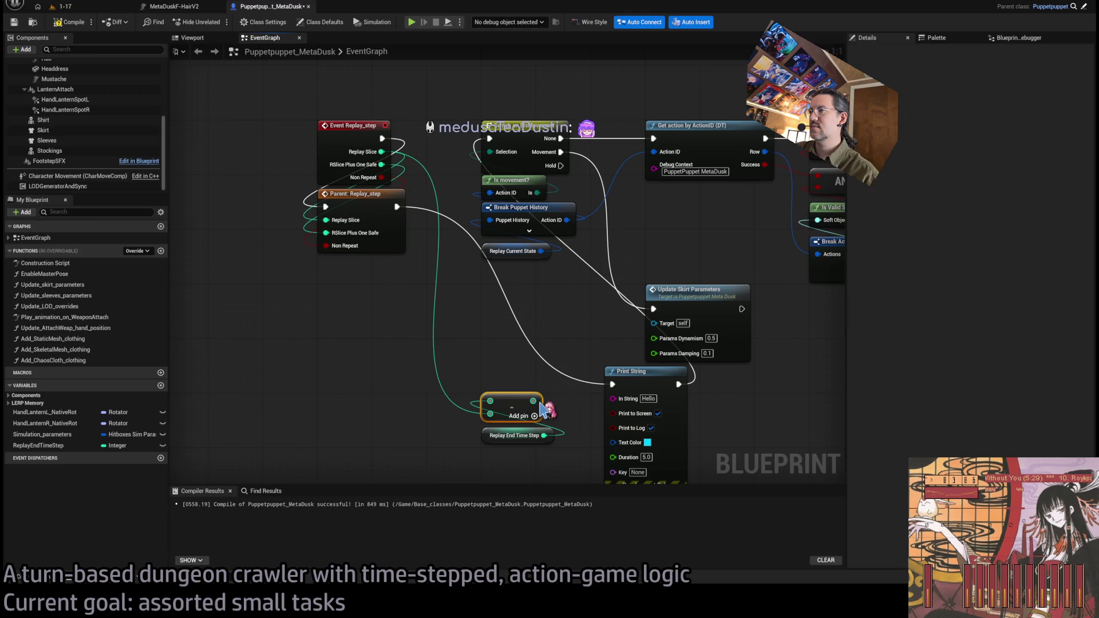
{"action": "left_click_drag", "start_coordinate": [532, 401], "coordinate": [613, 398]}
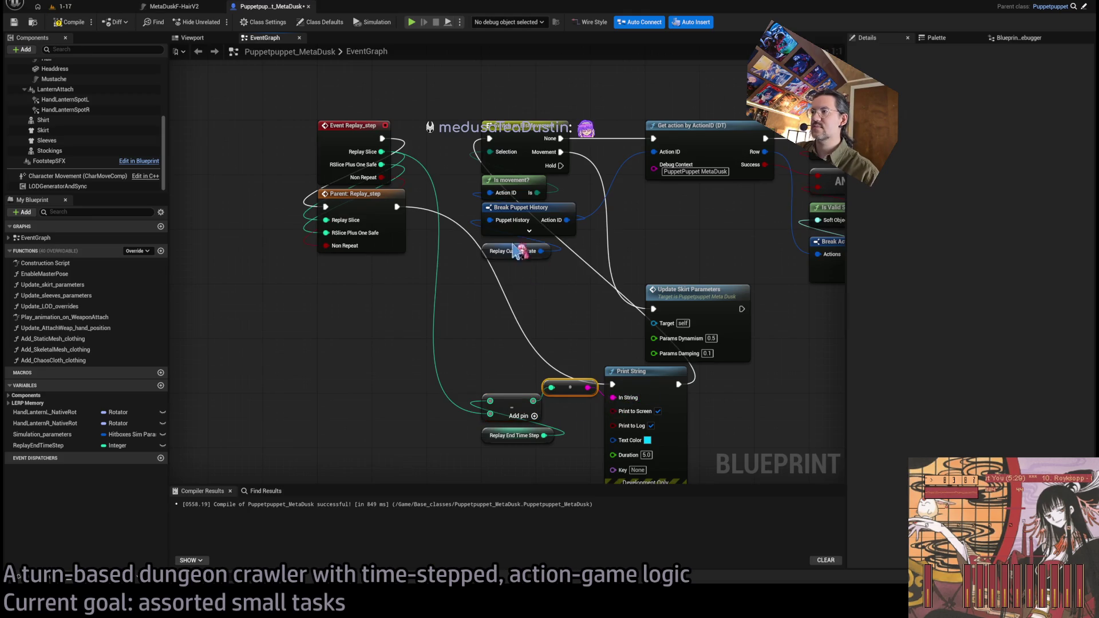
Play-test level 1-17, taking a turn with the direction pad, then return to Puppetpuppet_MetaDusk
{"action": "left_click", "coordinate": [68, 7]}
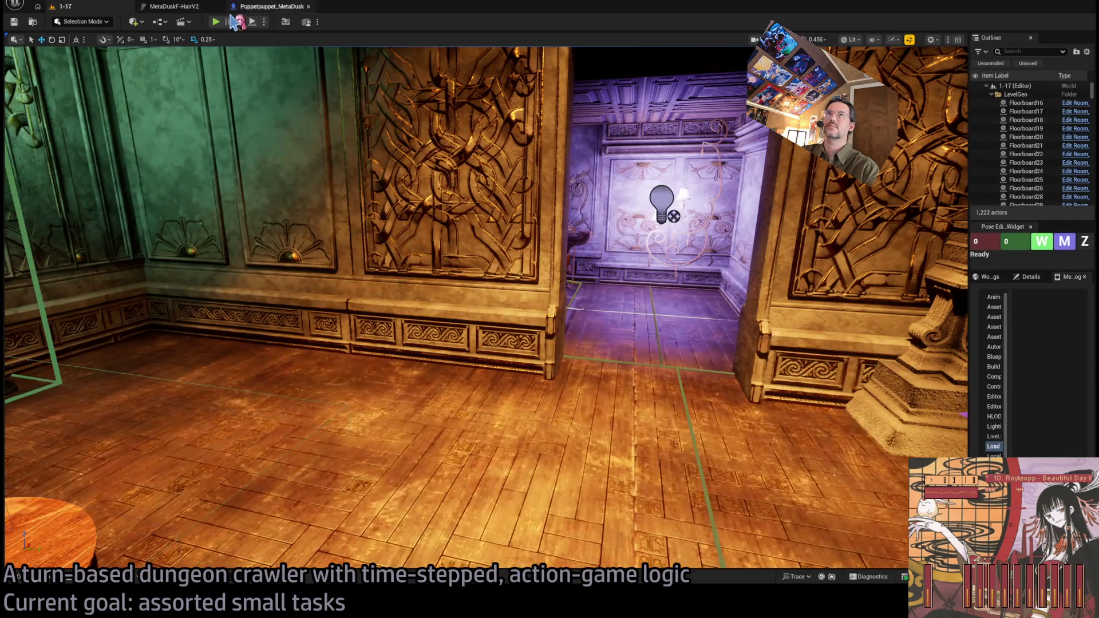
{"action": "key", "text": "alt+p"}
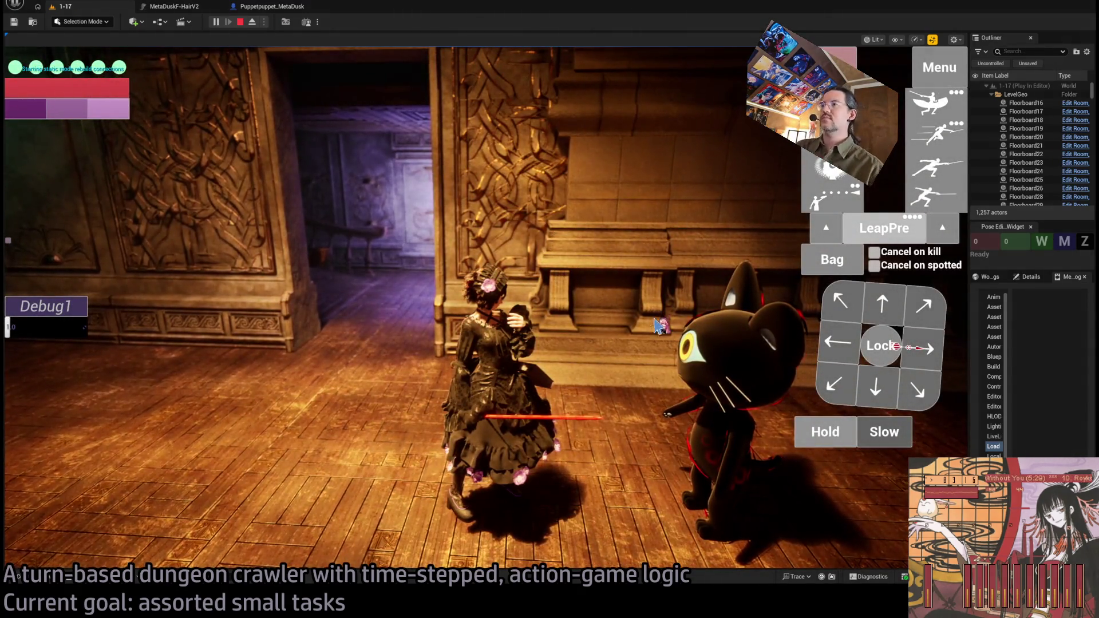
{"action": "left_click", "coordinate": [596, 430]}
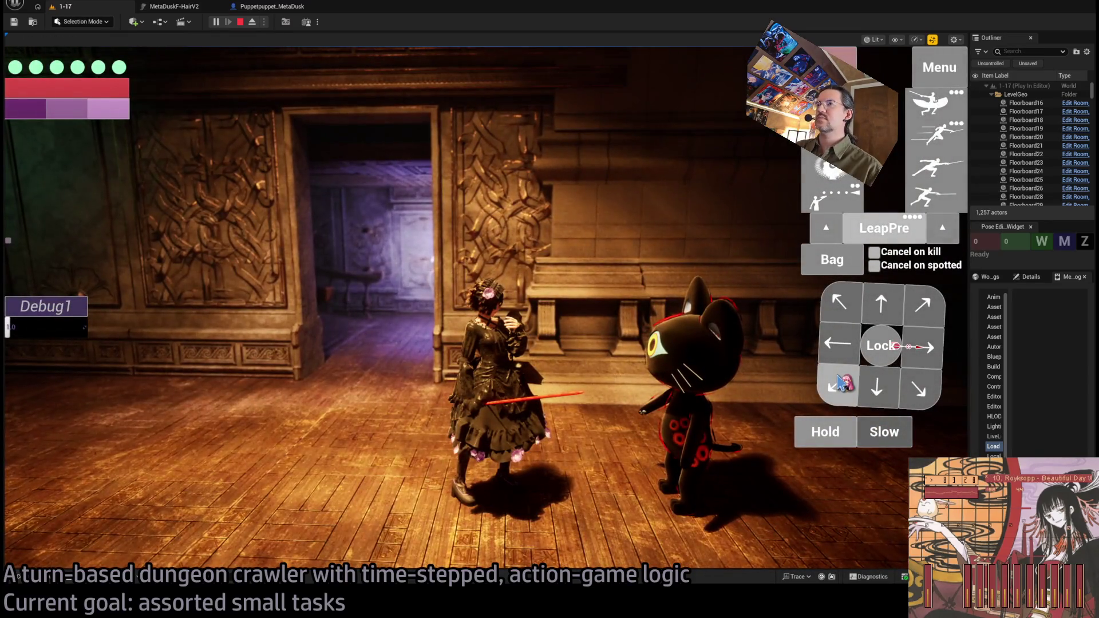
{"action": "left_click", "coordinate": [840, 383]}
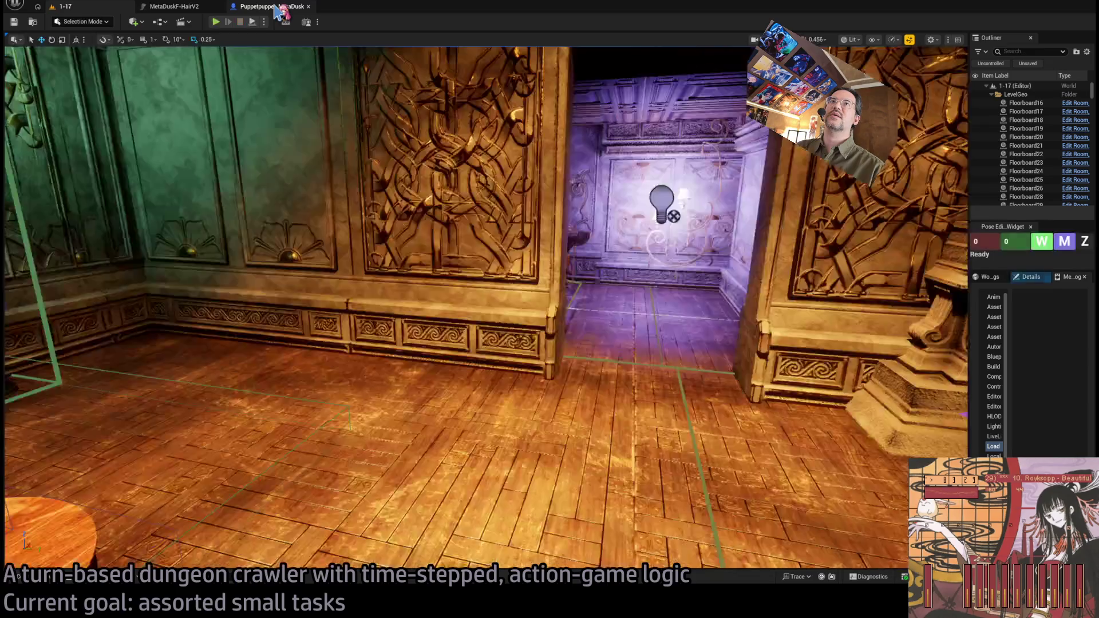
{"action": "left_click", "coordinate": [278, 11]}
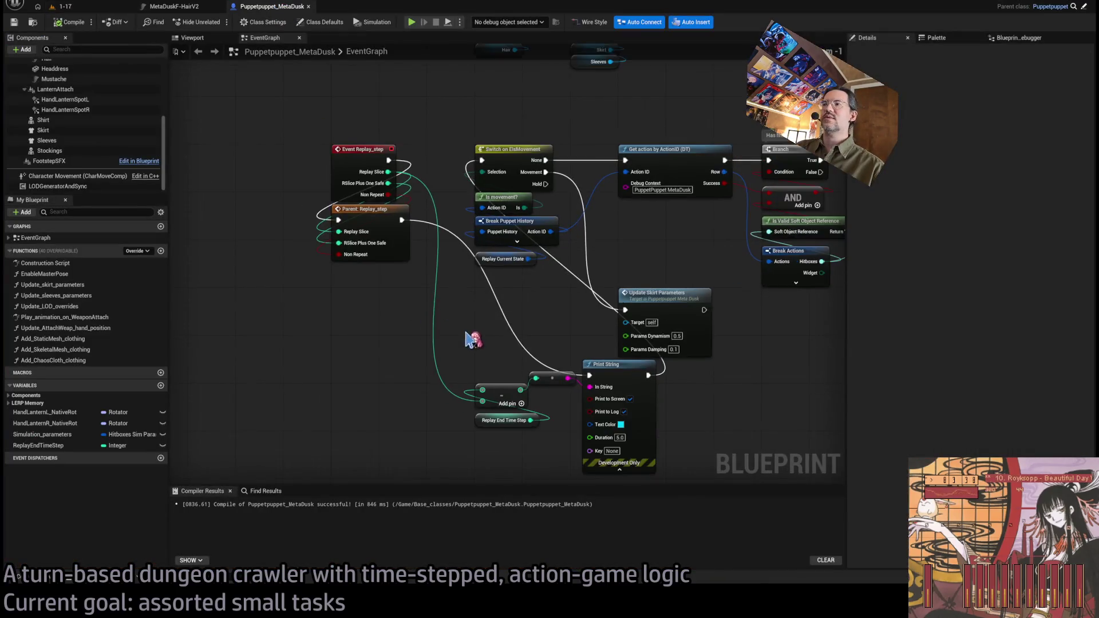
Remove the debug Print String and discard an accidentally added less-than node
{"action": "mouse_move", "coordinate": [687, 260]}
{"action": "left_mouse_down"}
{"action": "mouse_move", "coordinate": [532, 368]}
{"action": "mouse_move", "coordinate": [436, 417]}
{"action": "mouse_move", "coordinate": [444, 395]}
{"action": "left_mouse_up"}
{"action": "left_click", "coordinate": [493, 224]}
{"action": "key", "text": "ctrl+z"}
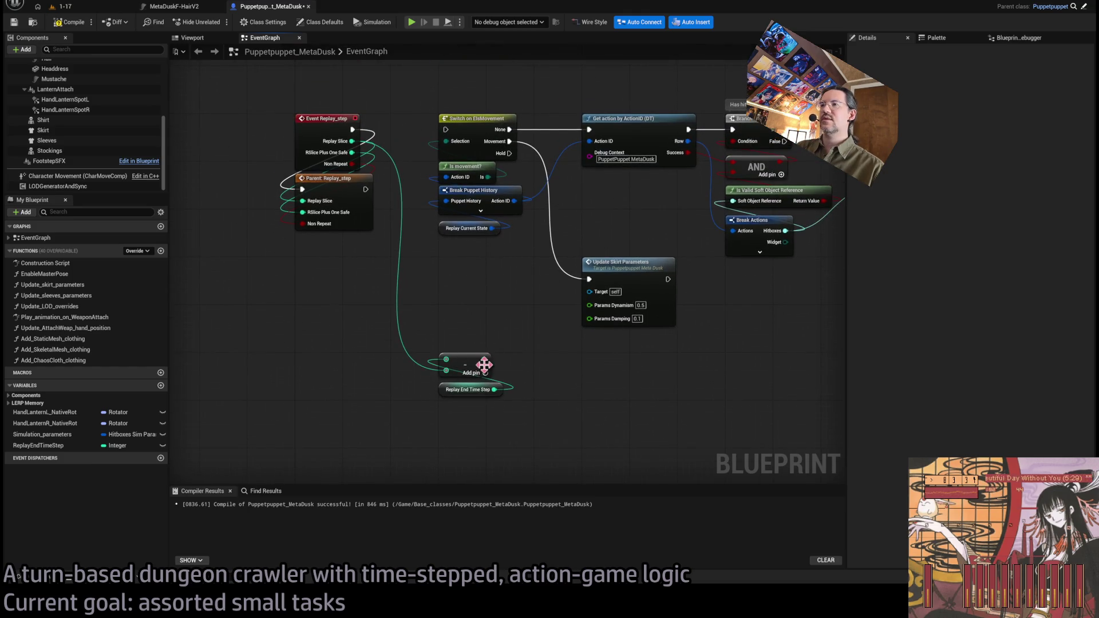
{"action": "left_click_drag", "start_coordinate": [452, 304], "coordinate": [452, 305]}
{"action": "type", "text": "<"}
{"action": "key", "text": "Return"}
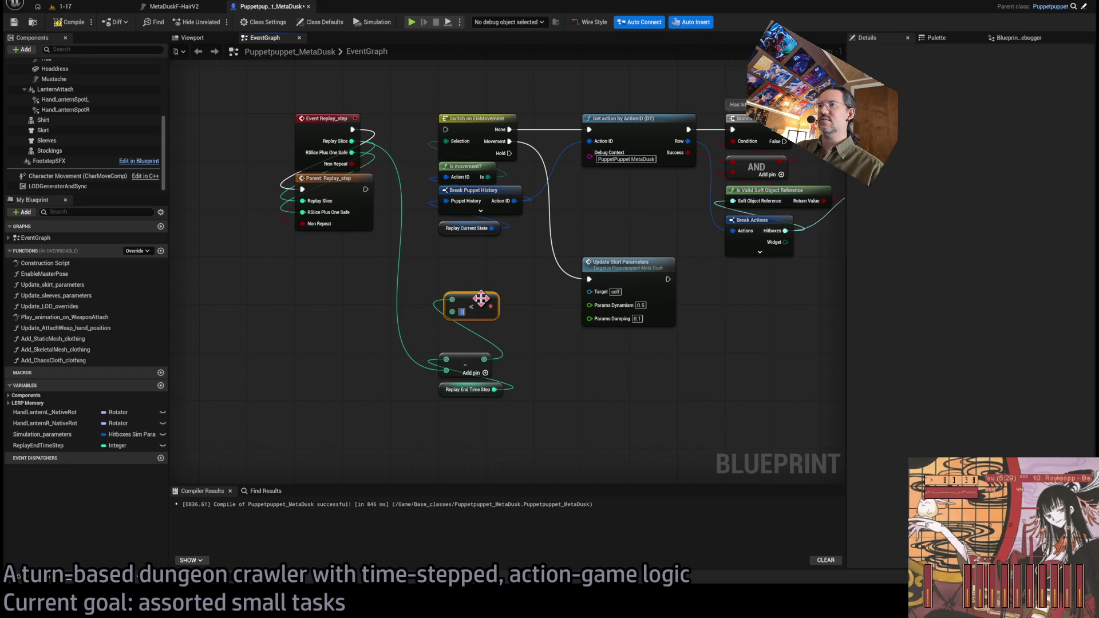
{"action": "key", "text": "Delete"}
Add a <= comparison on the subtraction output and shift the replay node group right
{"action": "mouse_move", "coordinate": [483, 361]}
{"action": "left_mouse_down"}
{"action": "mouse_move", "coordinate": [448, 319]}
{"action": "mouse_move", "coordinate": [468, 328]}
{"action": "left_mouse_up"}
{"action": "type", "text": "<="}
{"action": "key", "text": "Return"}
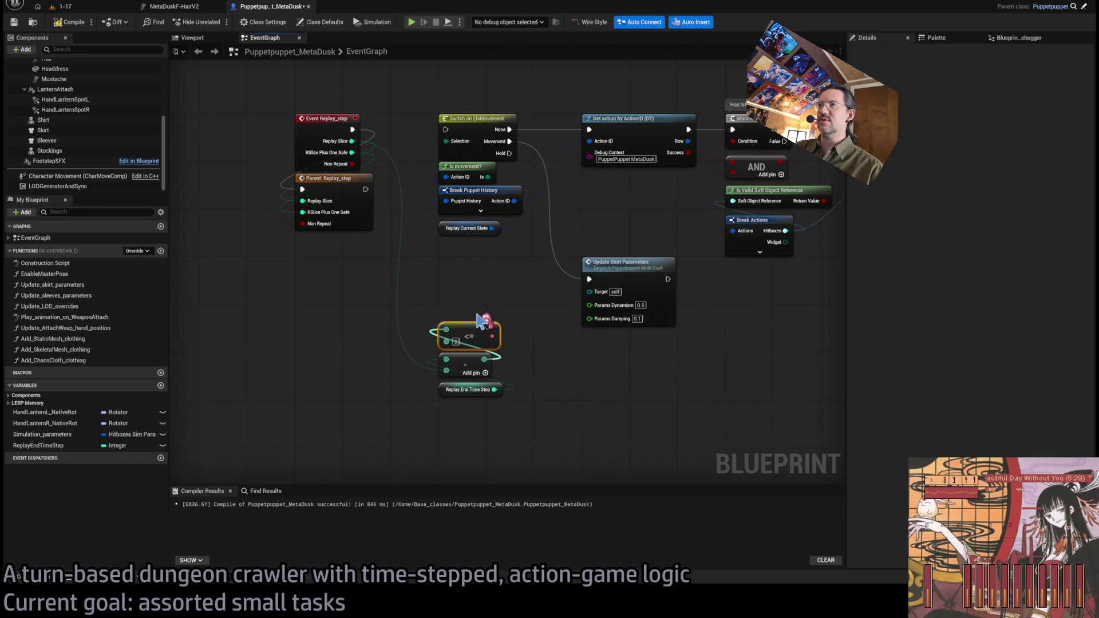
{"action": "scroll", "coordinate": [503, 282], "scroll_direction": "down", "scroll_amount": 3}
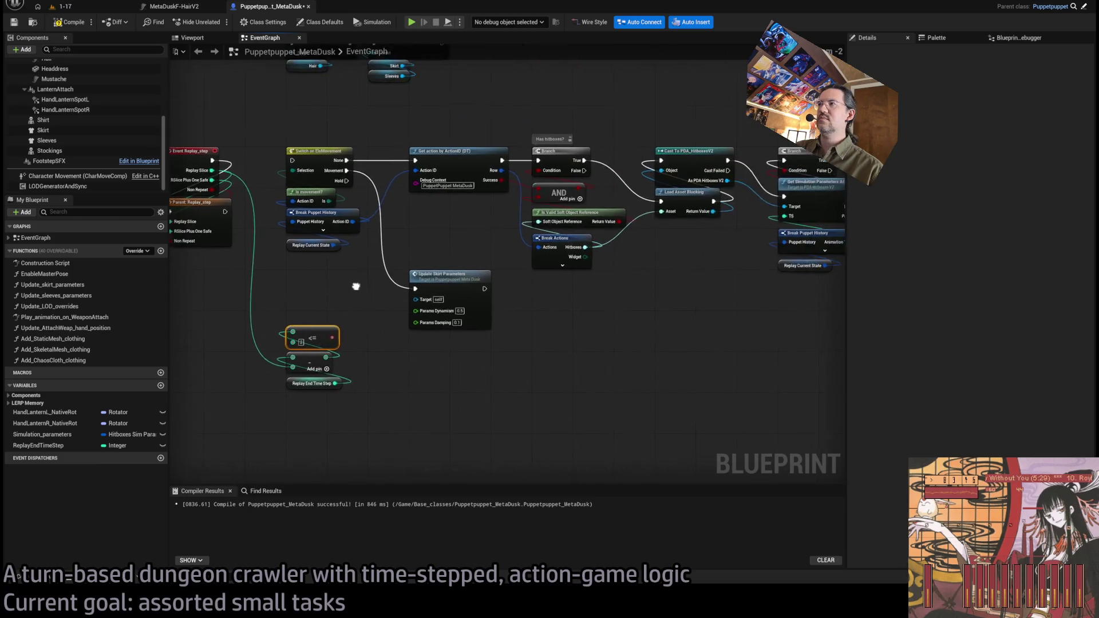
{"action": "scroll", "coordinate": [550, 331], "scroll_direction": "down", "scroll_amount": 2}
{"action": "left_click_drag", "start_coordinate": [773, 241], "coordinate": [522, 324]}
{"action": "scroll", "coordinate": [522, 332], "scroll_direction": "up", "scroll_amount": 4}
{"action": "left_click_drag", "start_coordinate": [446, 202], "coordinate": [607, 206]}
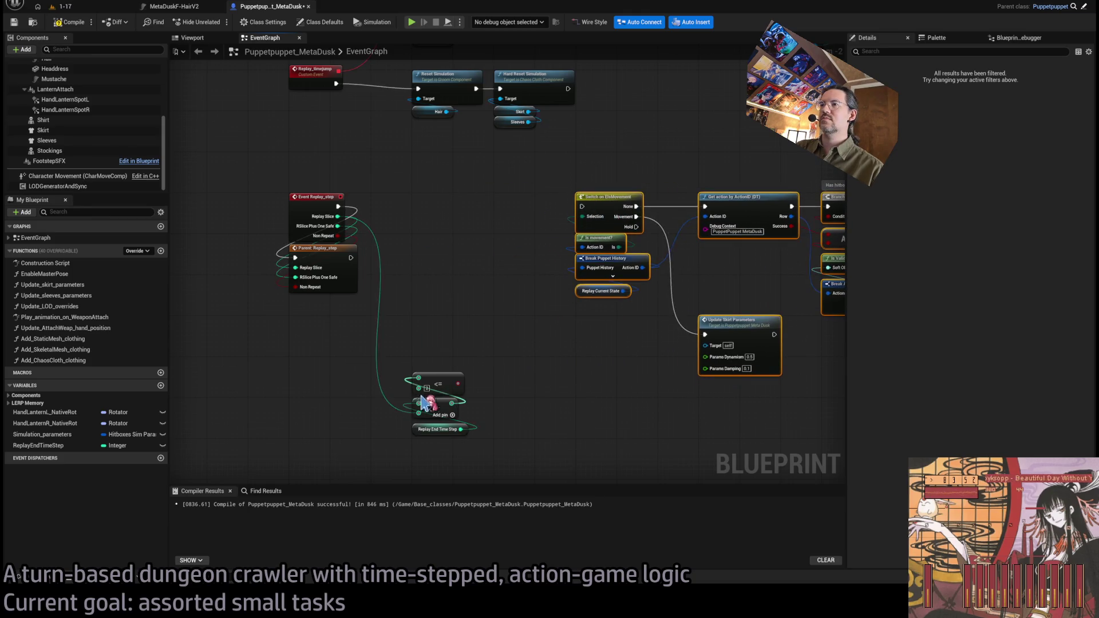
Drive a new Branch from the <= result and run it after Parent: Replay_step
{"action": "left_click_drag", "start_coordinate": [457, 383], "coordinate": [419, 202]}
{"action": "type", "text": "branch"}
{"action": "left_click", "coordinate": [442, 229]}
{"action": "mouse_move", "coordinate": [496, 367]}
{"action": "left_mouse_down"}
{"action": "mouse_move", "coordinate": [455, 407]}
{"action": "mouse_move", "coordinate": [457, 246]}
{"action": "left_mouse_up"}
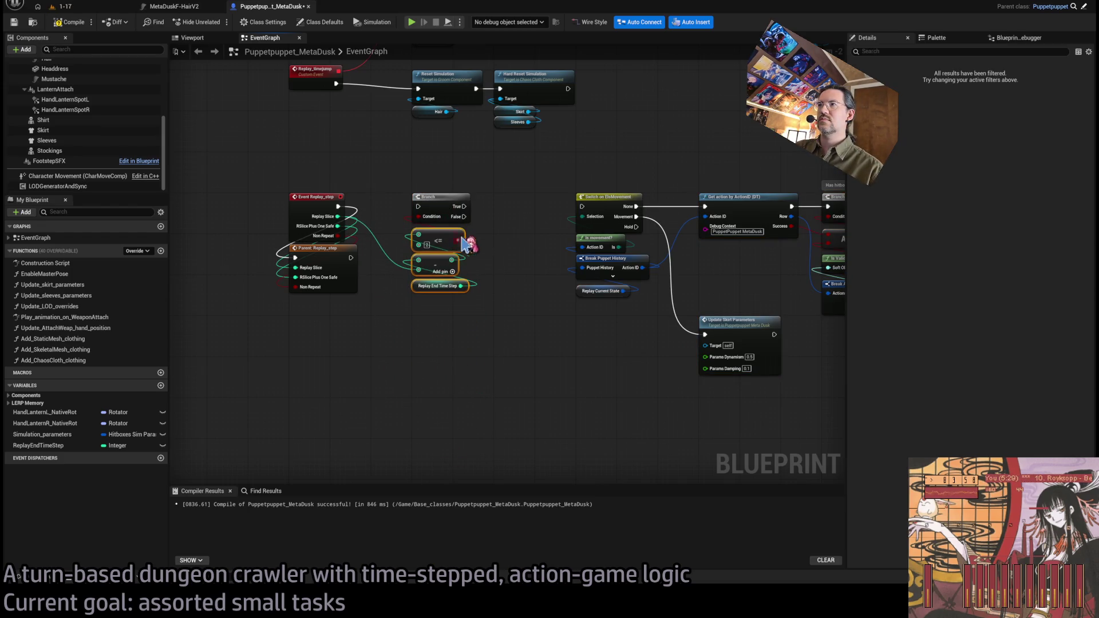
{"action": "scroll", "coordinate": [461, 246], "scroll_direction": "up", "scroll_amount": 2}
{"action": "mouse_move", "coordinate": [300, 266]}
{"action": "left_mouse_down"}
{"action": "mouse_move", "coordinate": [393, 198]}
{"action": "mouse_move", "coordinate": [555, 216]}
{"action": "mouse_move", "coordinate": [612, 198]}
{"action": "left_mouse_up"}
Paste a copy of Update Skirt Parameters and run it from the Branch's True output
{"action": "scroll", "coordinate": [573, 229], "scroll_direction": "down", "scroll_amount": 1}
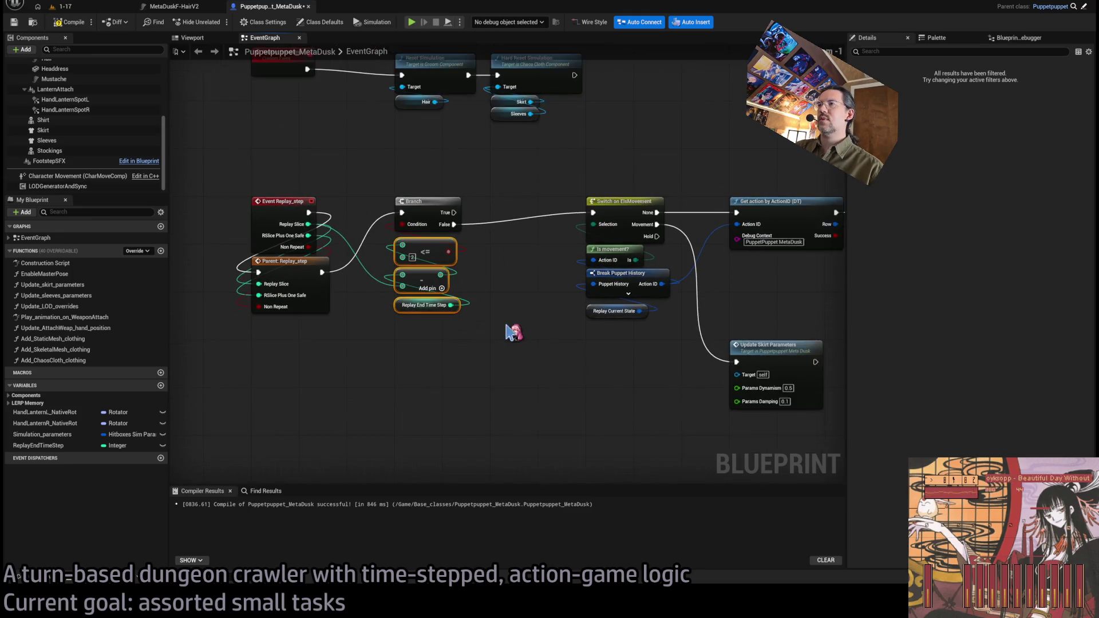
{"action": "left_click", "coordinate": [607, 299]}
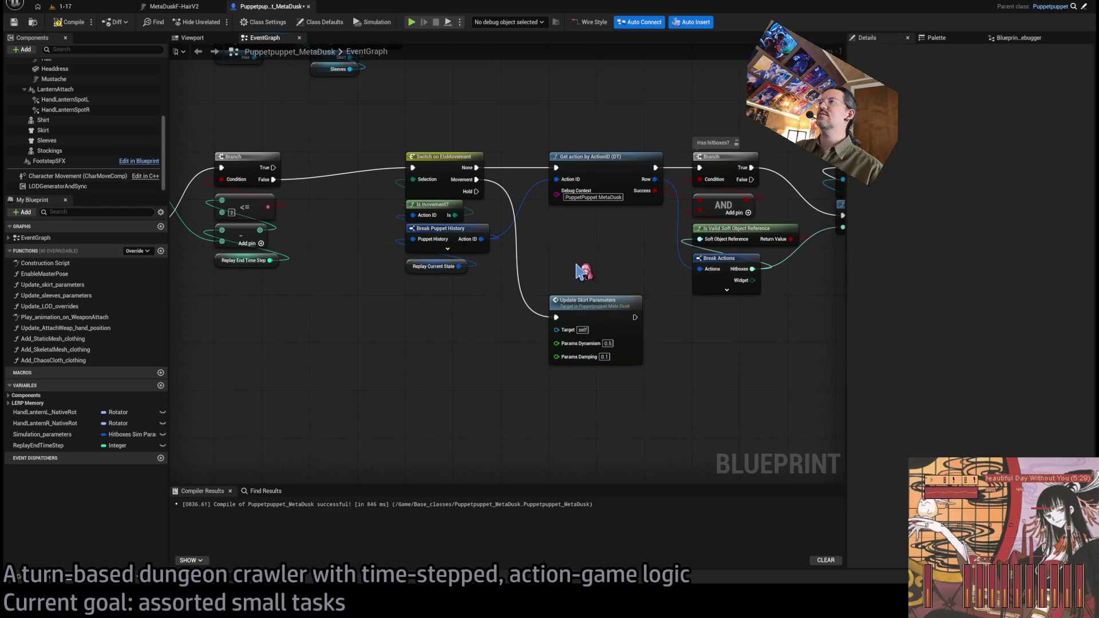
{"action": "scroll", "coordinate": [665, 366], "scroll_direction": "right", "scroll_amount": 5}
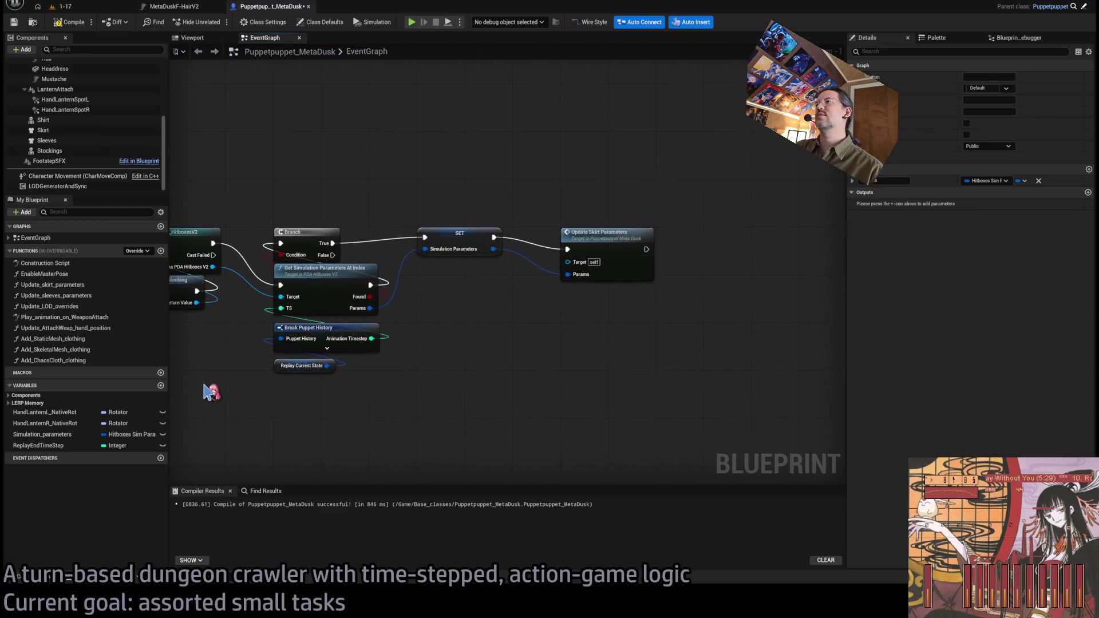
{"action": "scroll", "coordinate": [807, 314], "scroll_direction": "left", "scroll_amount": 10}
{"action": "key", "text": "ctrl+v"}
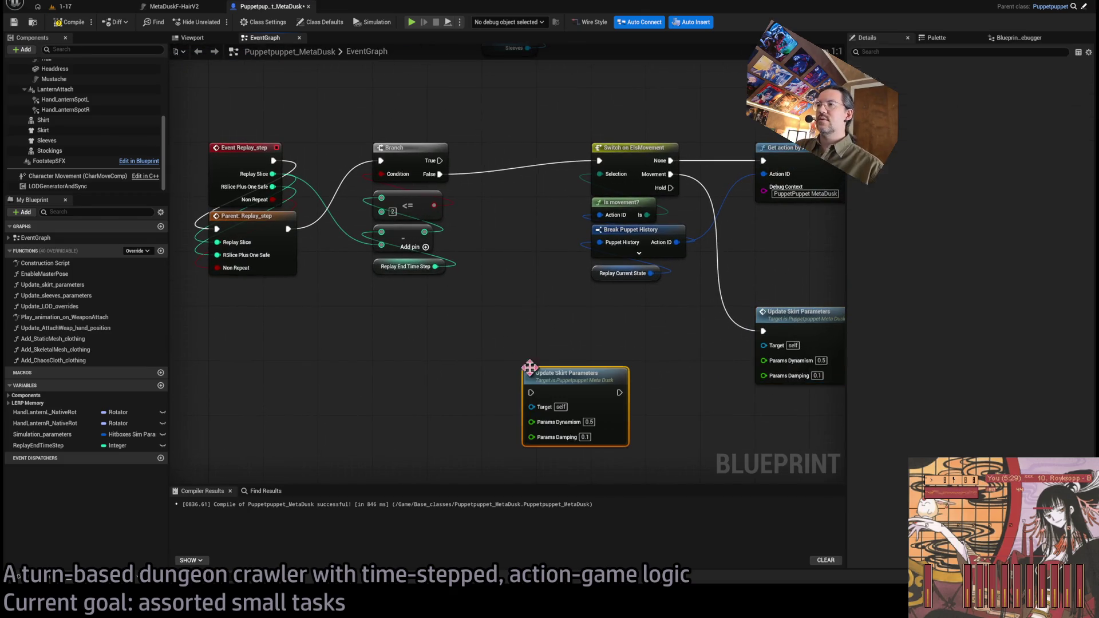
{"action": "left_click_drag", "start_coordinate": [553, 378], "coordinate": [570, 372]}
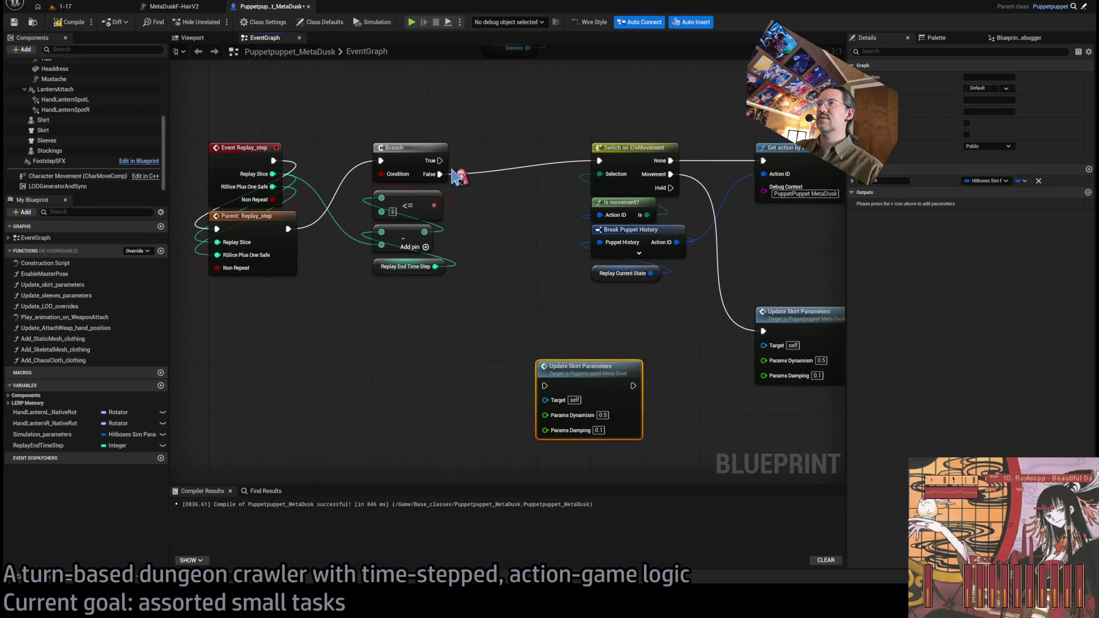
{"action": "left_click_drag", "start_coordinate": [440, 161], "coordinate": [545, 386]}
Update the copy's Params Dynamism value and save the Blueprint
{"action": "type", "text": ".5"}
{"action": "key", "text": "Return"}
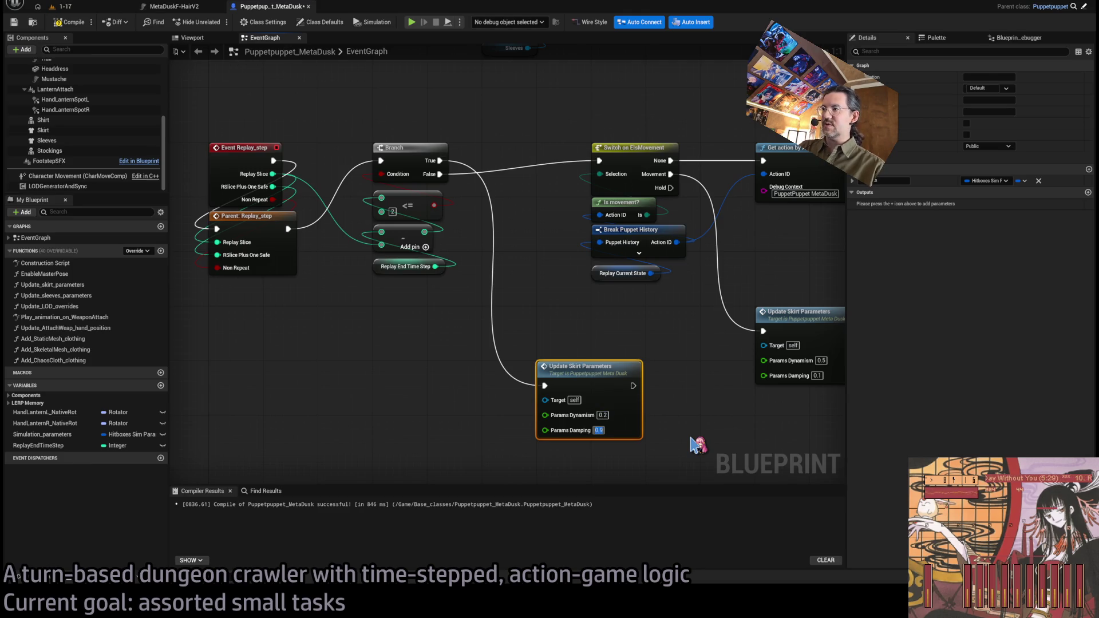
{"action": "left_click", "coordinate": [697, 445]}
{"action": "key", "text": "ctrl+s"}
Play-test level 1-17 over several turns against the cat, then stop the session
{"action": "left_click", "coordinate": [97, 7]}
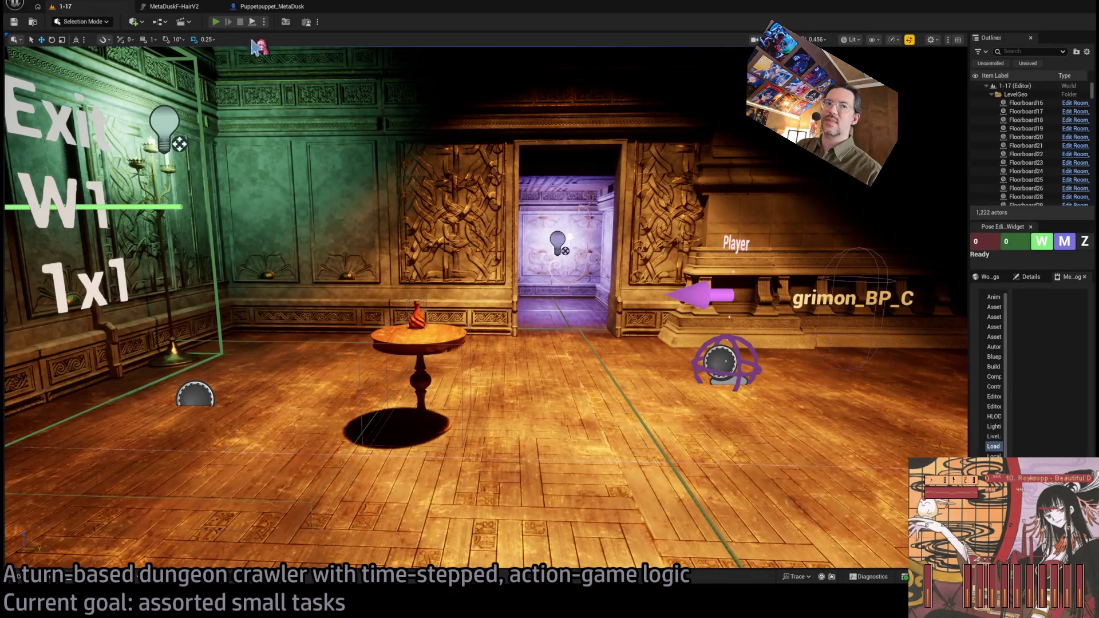
{"action": "key", "text": "alt+p"}
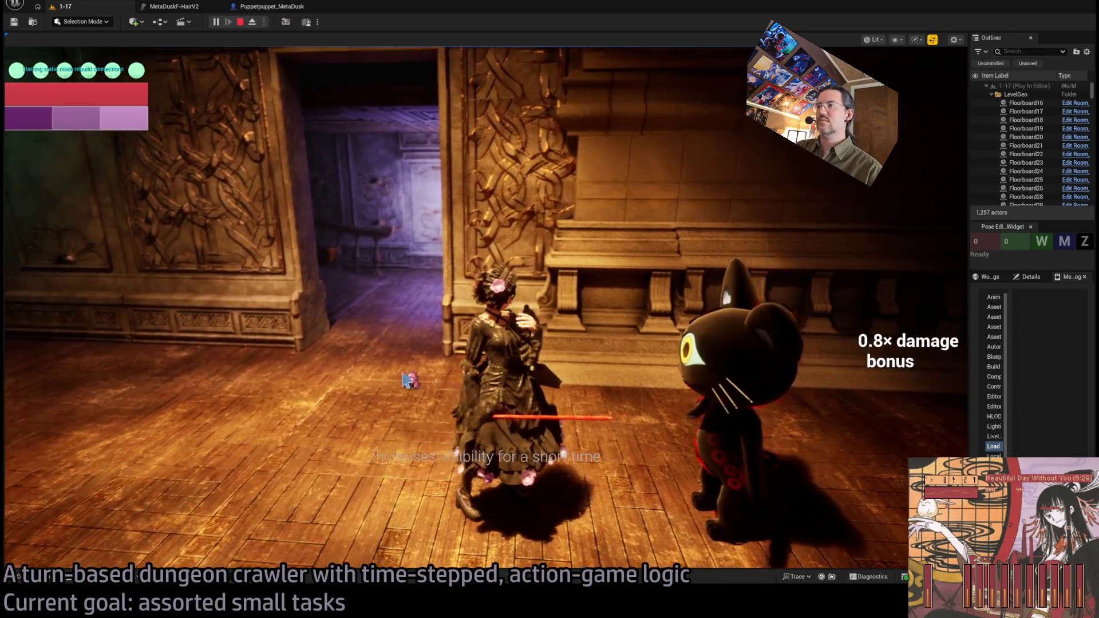
{"action": "left_click", "coordinate": [491, 351]}
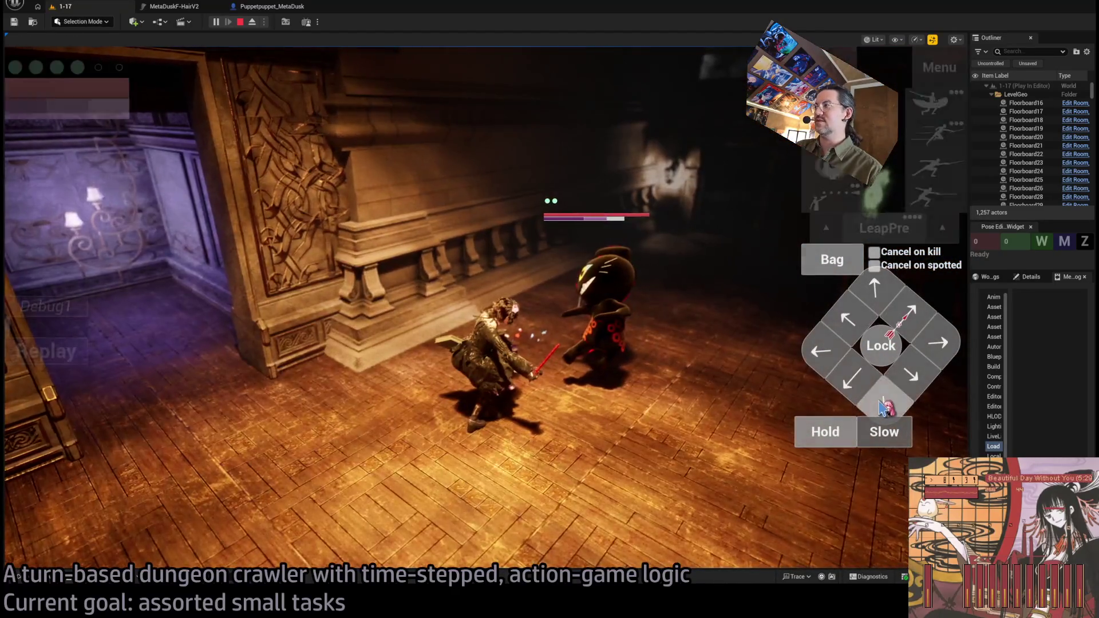
{"action": "left_click", "coordinate": [58, 399]}
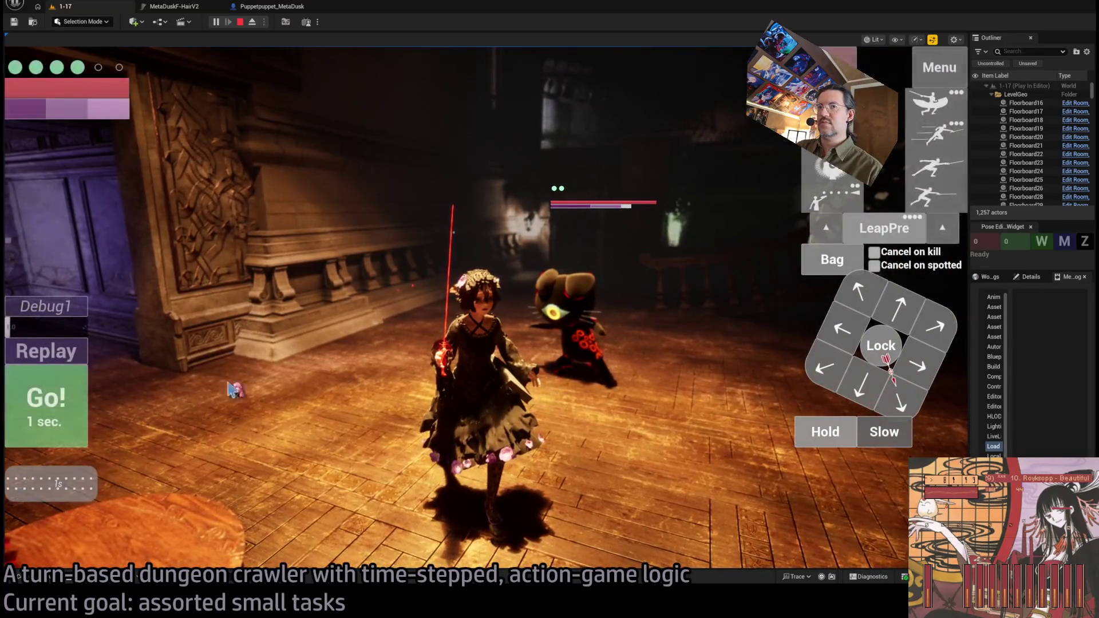
{"action": "left_click", "coordinate": [92, 379]}
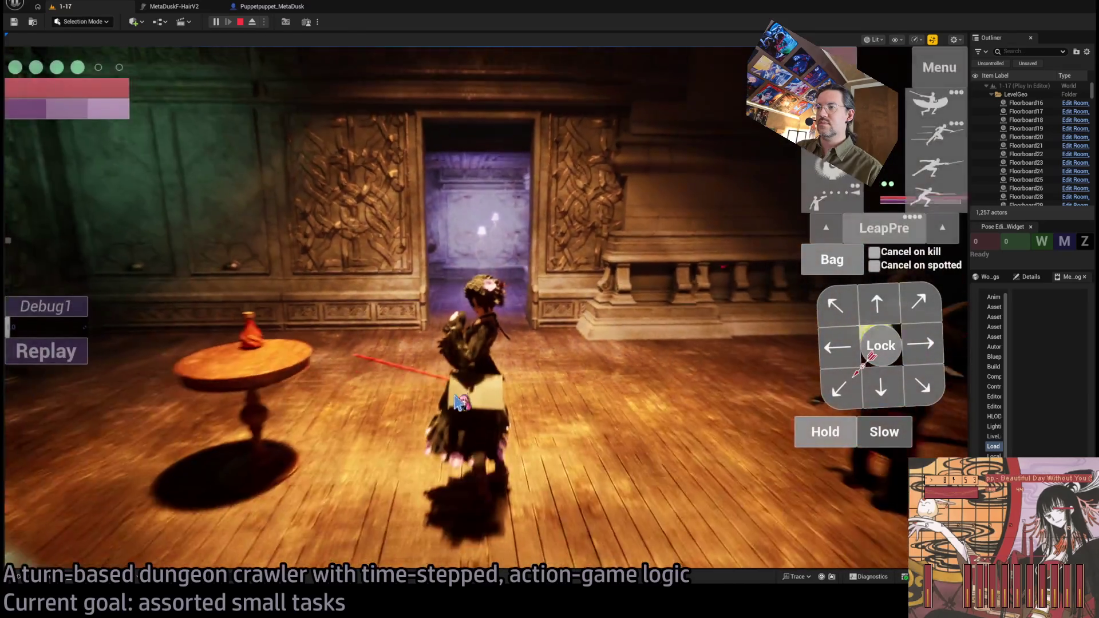
{"action": "left_click", "coordinate": [457, 402]}
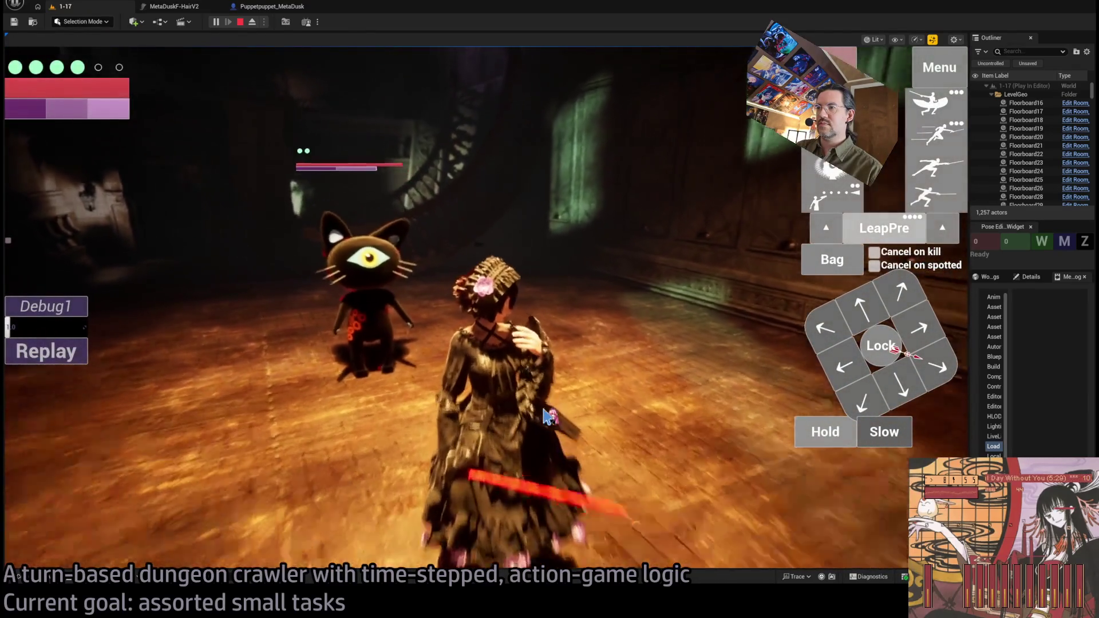
{"action": "left_click", "coordinate": [243, 21]}
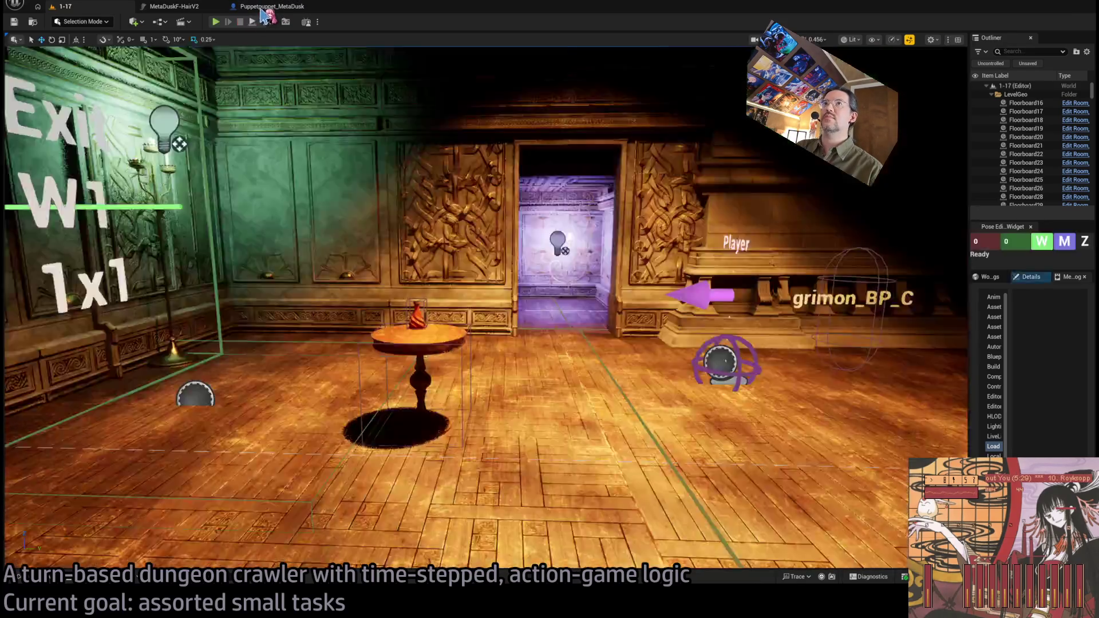
{"action": "left_click", "coordinate": [598, 352]}
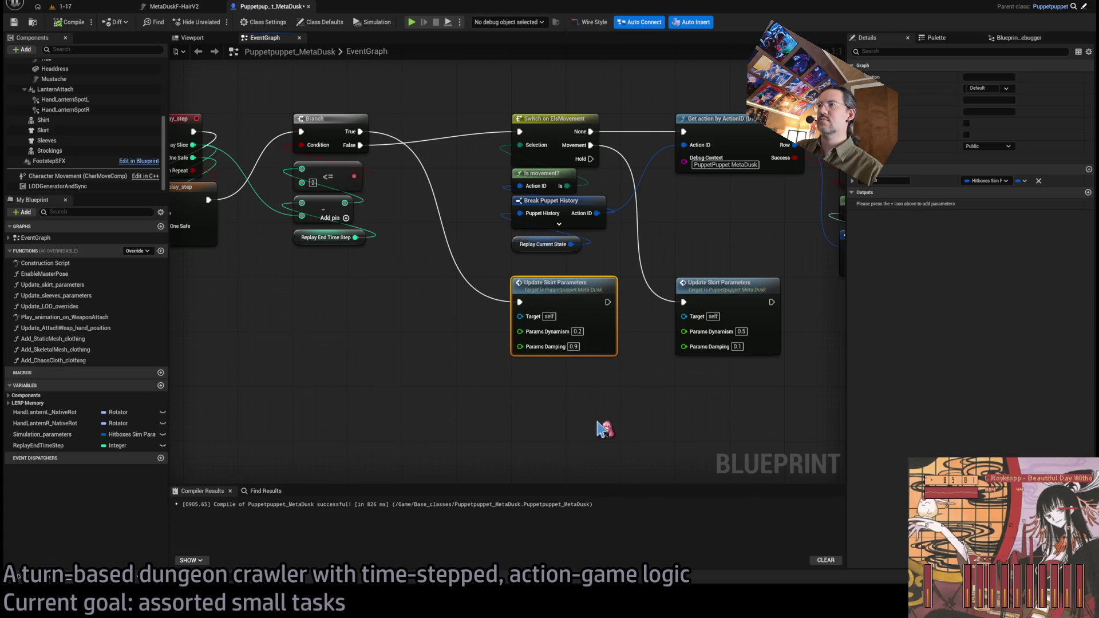
Undo the Delay duration change back to 1.0 and save Puppetpuppet_MetaDusk
{"action": "scroll", "coordinate": [545, 362], "scroll_direction": "down", "scroll_amount": 6}
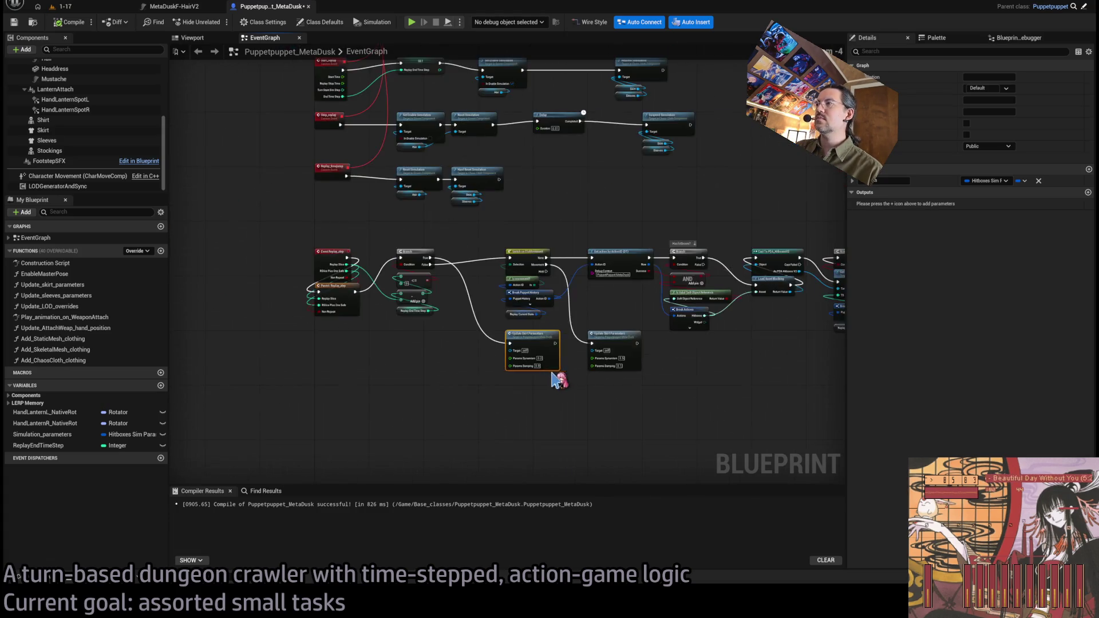
{"action": "left_click_drag", "start_coordinate": [389, 395], "coordinate": [343, 389]}
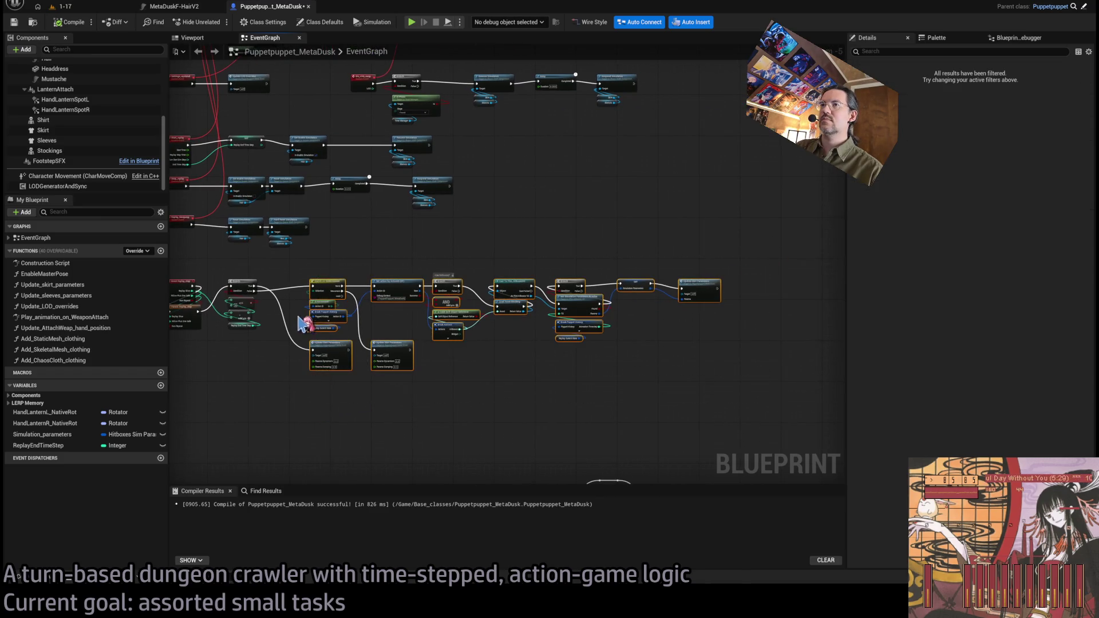
{"action": "scroll", "coordinate": [389, 343], "scroll_direction": "up", "scroll_amount": 5}
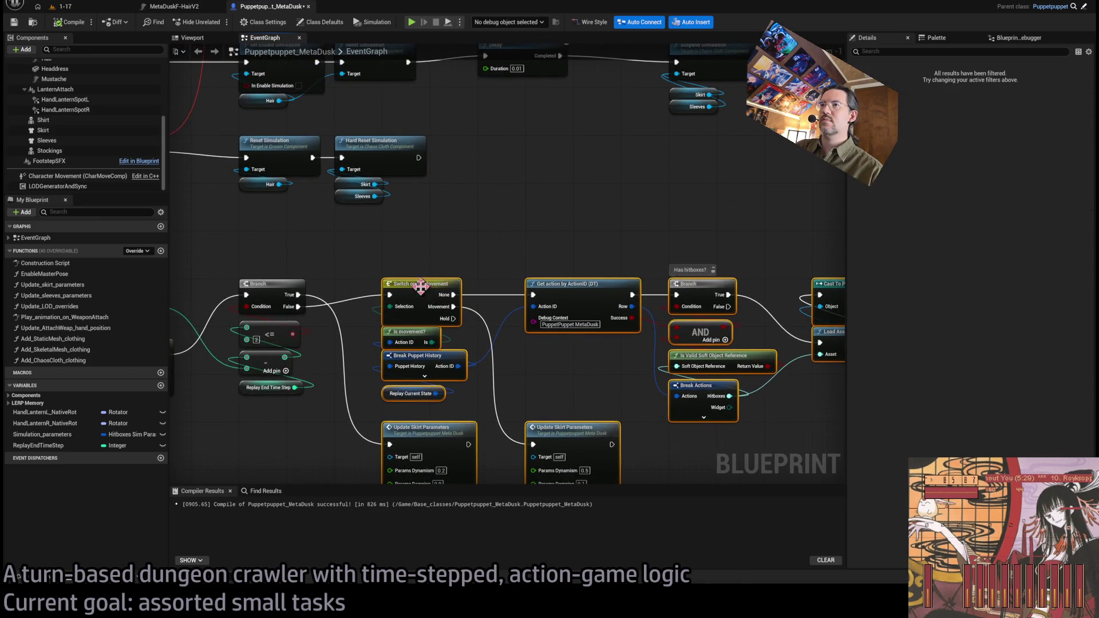
{"action": "scroll", "coordinate": [458, 343], "scroll_direction": "down", "scroll_amount": 2}
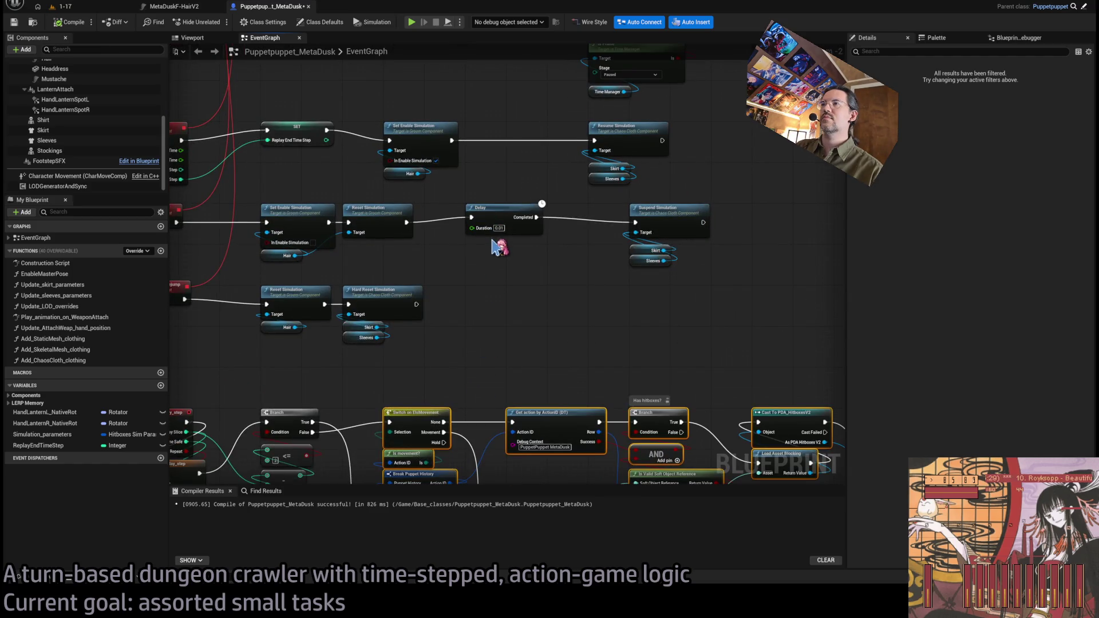
{"action": "scroll", "coordinate": [493, 247], "scroll_direction": "up", "scroll_amount": 2}
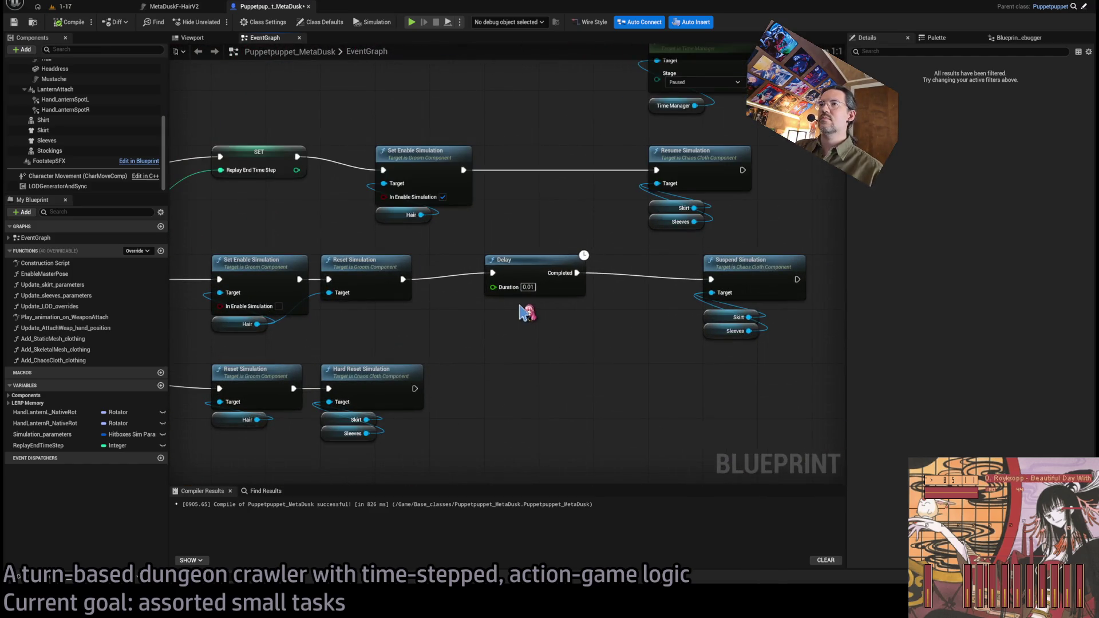
{"action": "key", "text": "ctrl+z"}
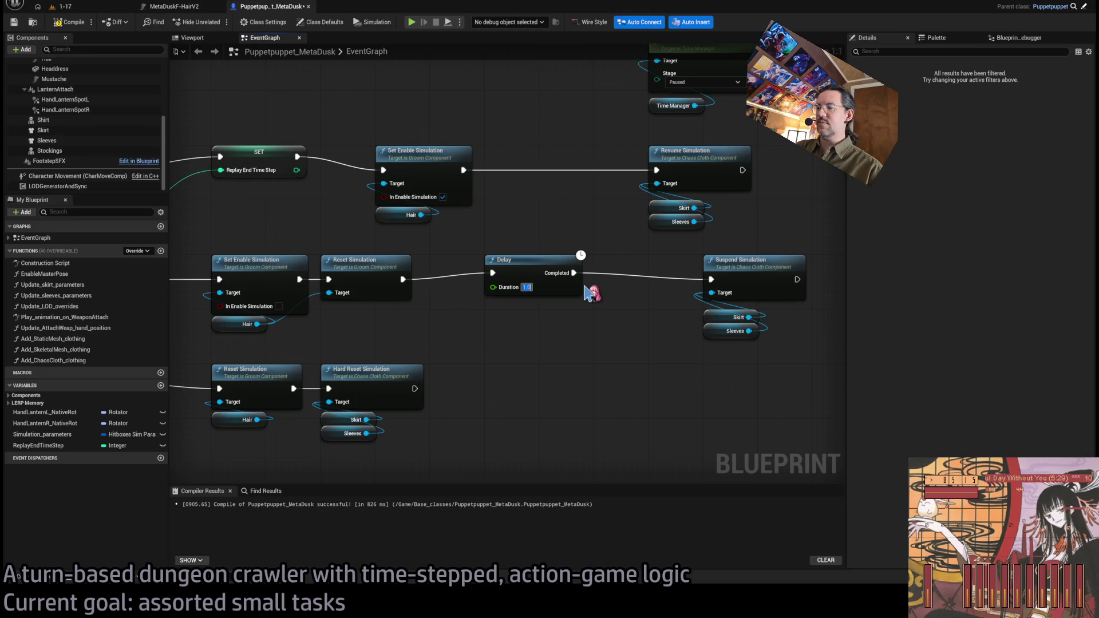
{"action": "key", "text": "ctrl+s"}
Compile, play one combat turn with a chosen skill in level 1-17, then return to the graph
{"action": "left_click", "coordinate": [85, 17]}
{"action": "left_click", "coordinate": [64, 7]}
{"action": "left_click", "coordinate": [219, 22]}
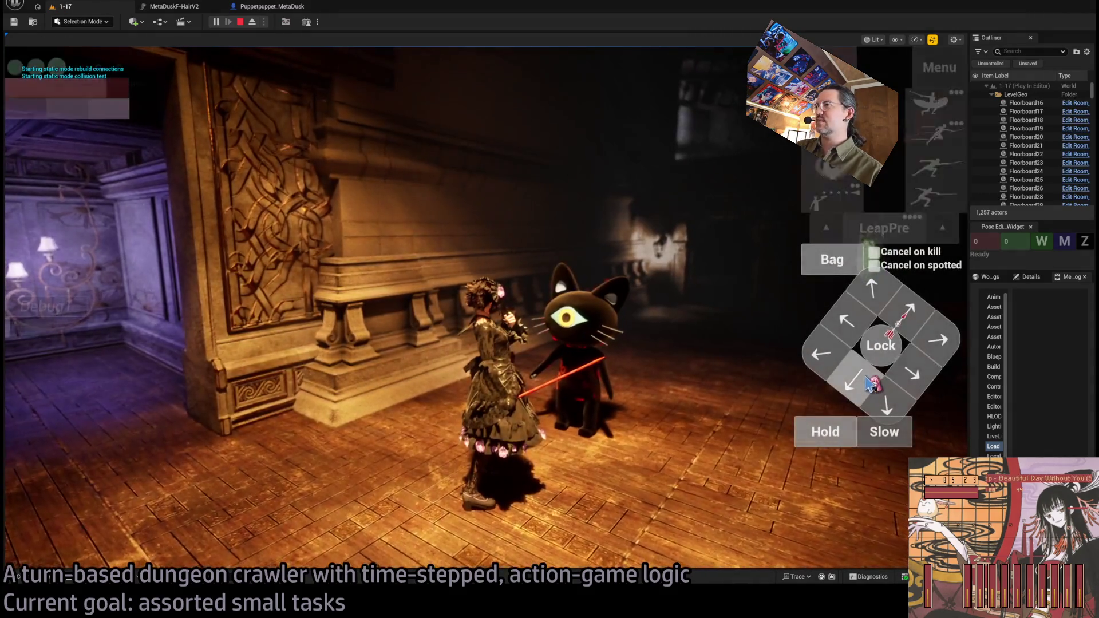
{"action": "left_click", "coordinate": [947, 106]}
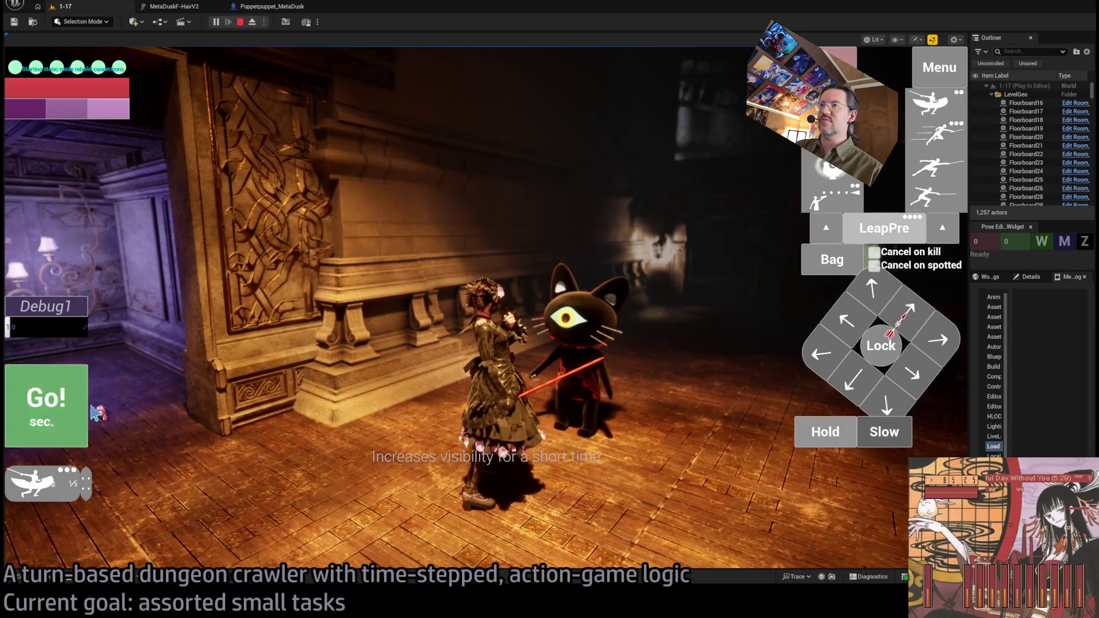
{"action": "left_click", "coordinate": [80, 409]}
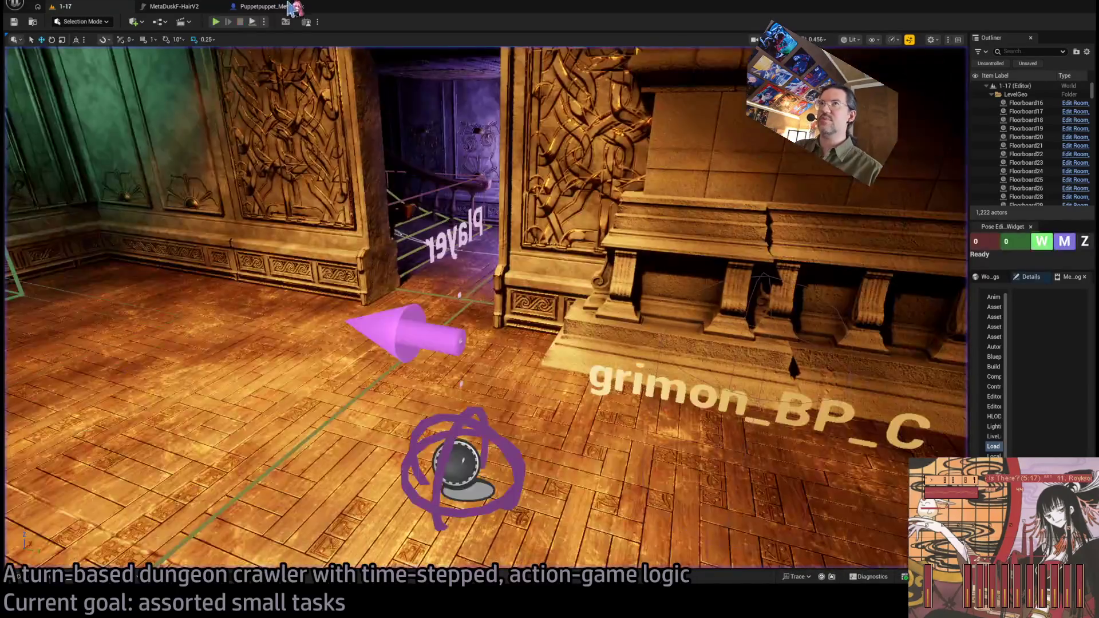
{"action": "left_click", "coordinate": [295, 8]}
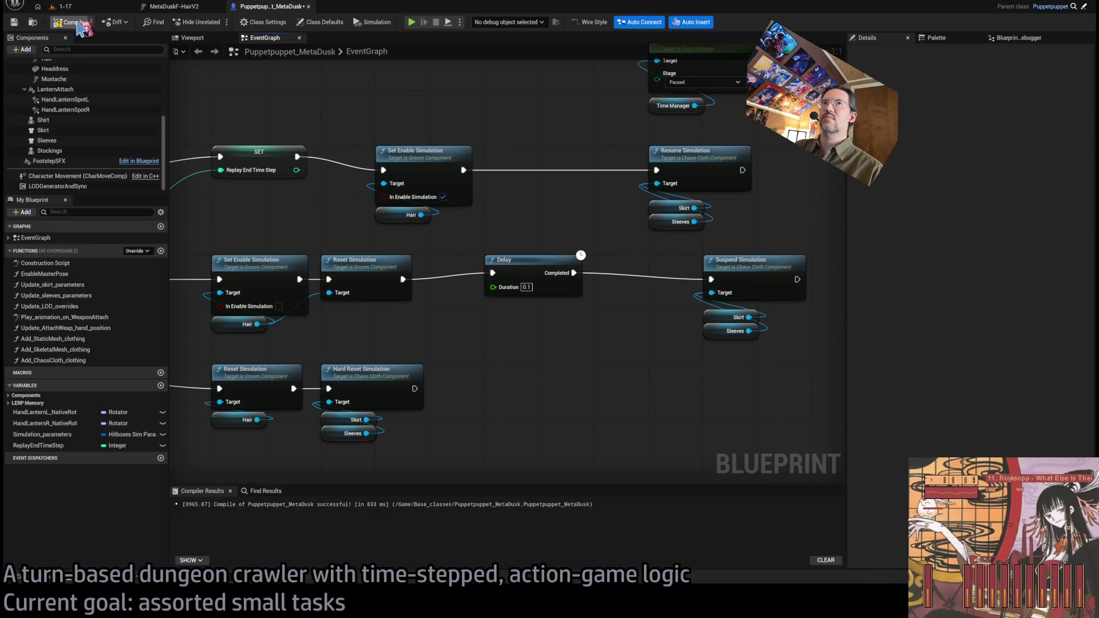
Play-test level 1-17 with the 0.1 s cloth delay, then stop
{"action": "left_click", "coordinate": [63, 7]}
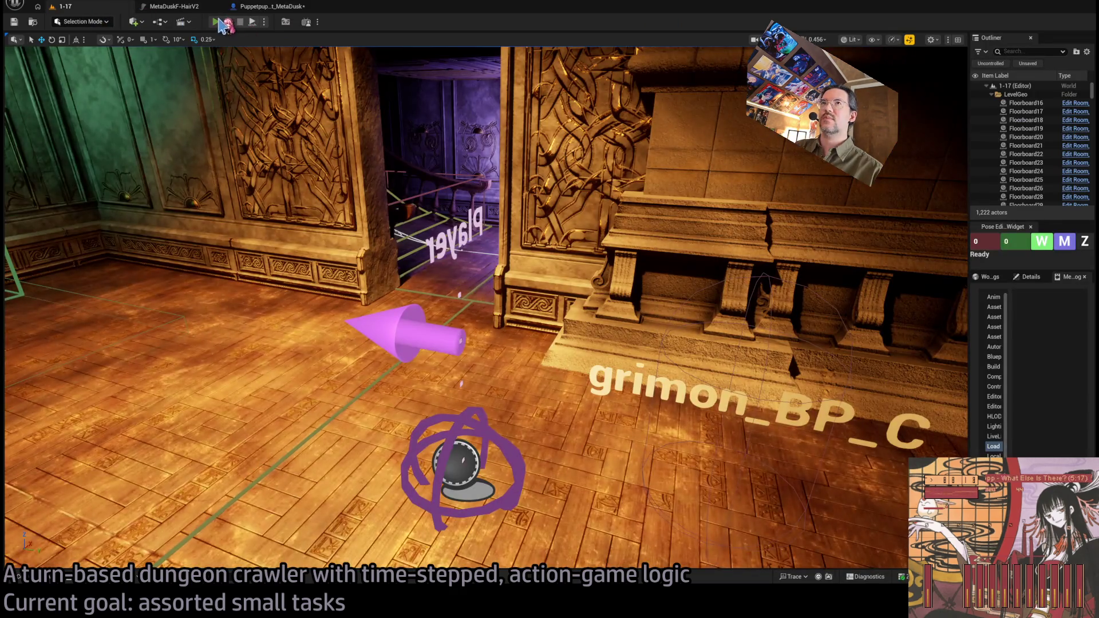
{"action": "key", "text": "alt+p"}
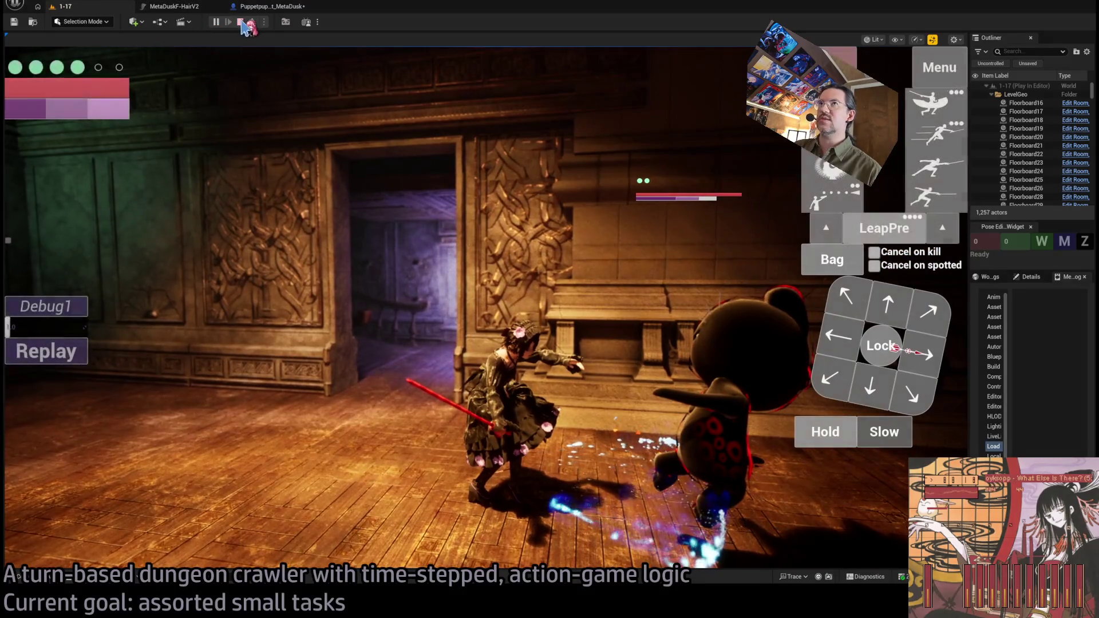
{"action": "left_click", "coordinate": [240, 21]}
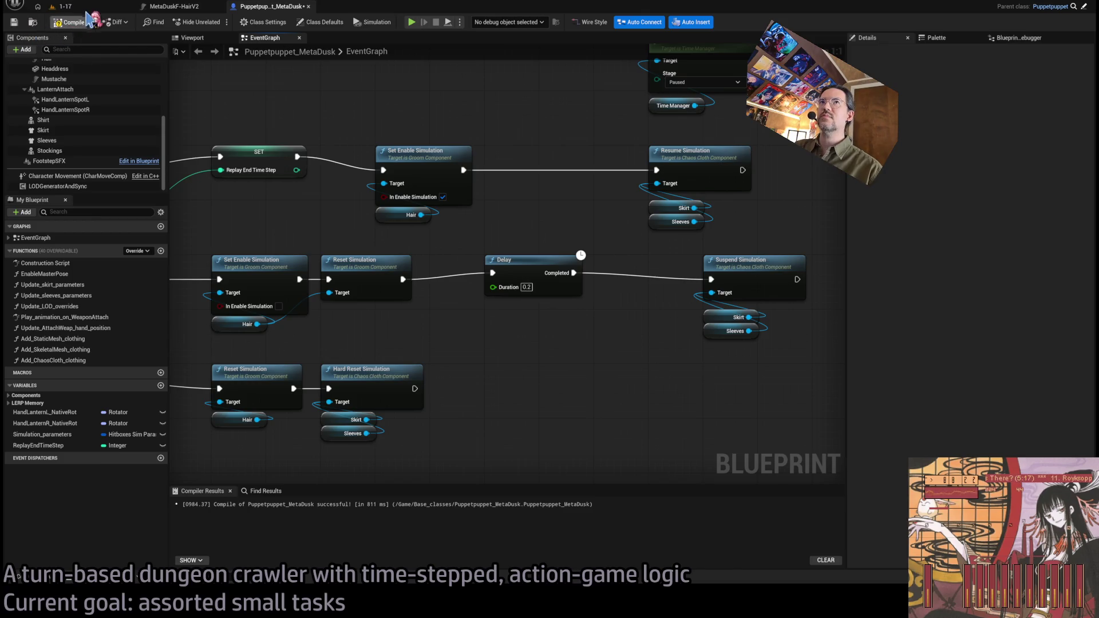
Recompile the Blueprint with the Delay at 0.02 and start a new 1-17 play-test
{"action": "left_click", "coordinate": [70, 21]}
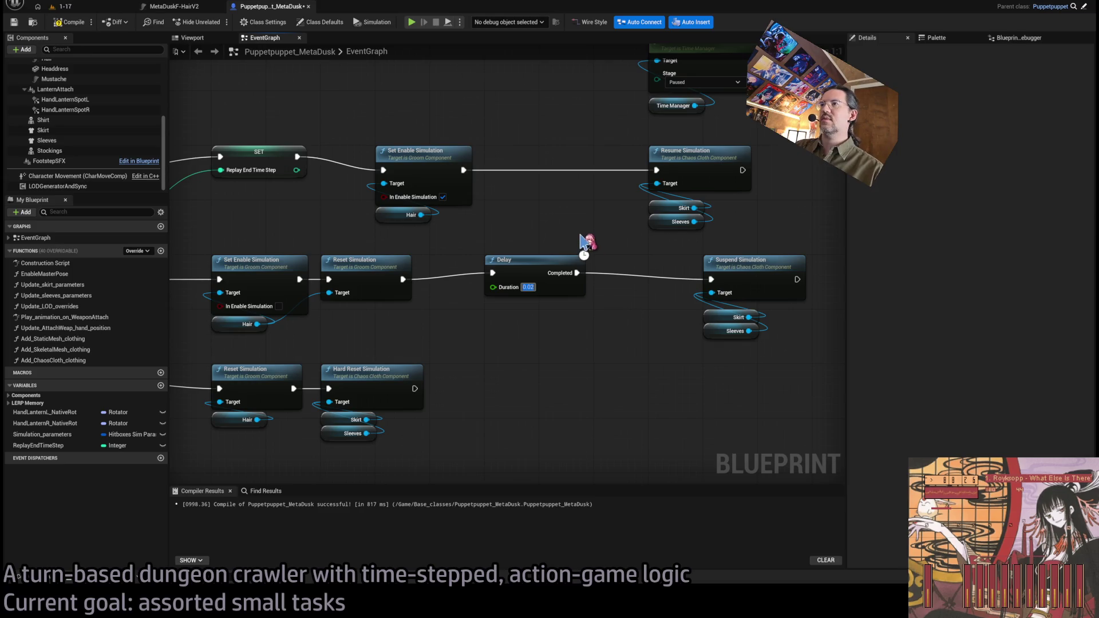
{"action": "left_click", "coordinate": [80, 7]}
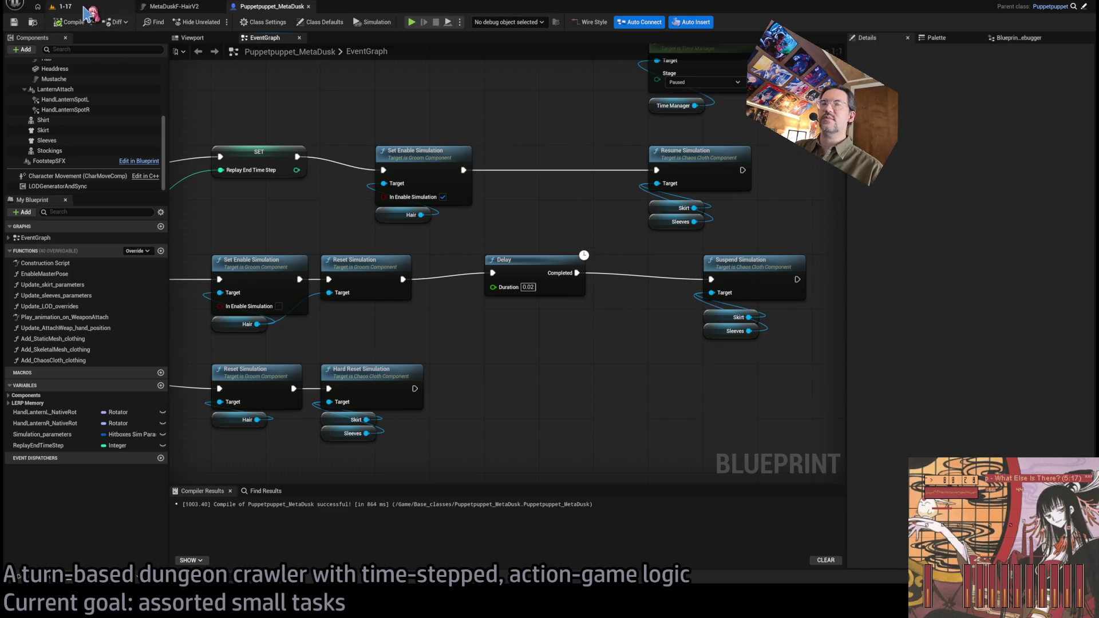
{"action": "key", "text": "alt+p"}
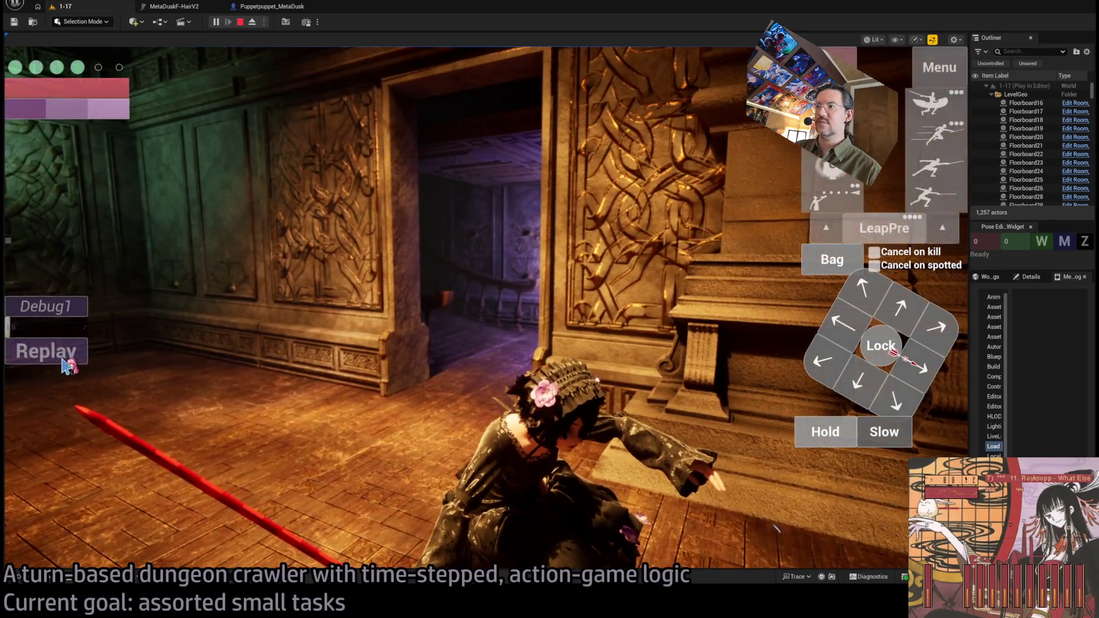
Play a replay and a combat turn with the 0.02 s cloth delay, then end the session
{"action": "left_click", "coordinate": [65, 364]}
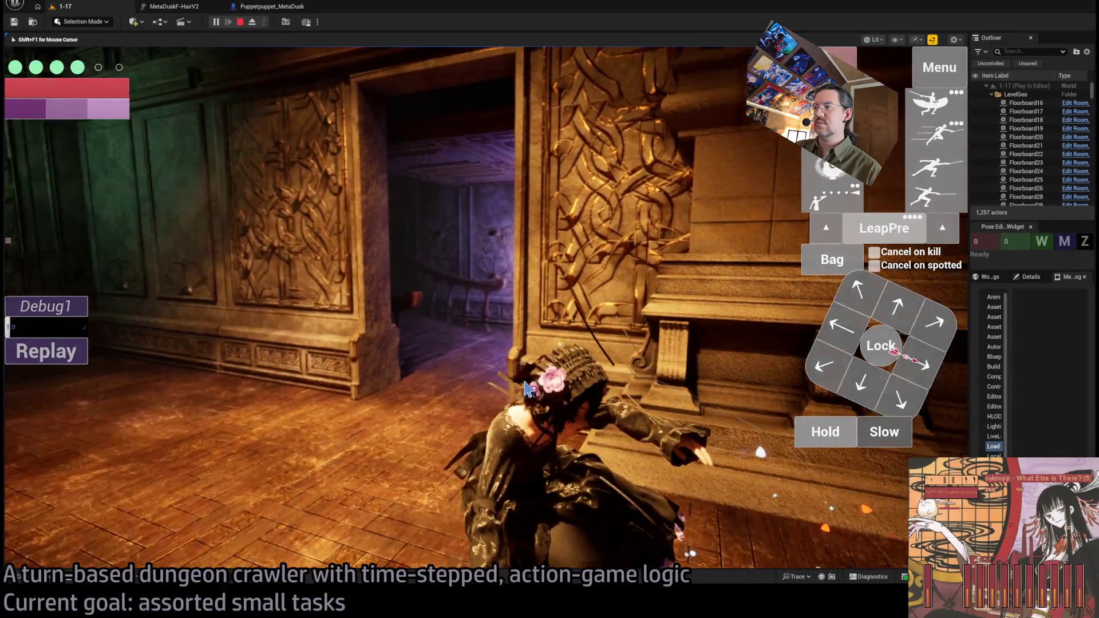
{"action": "left_click", "coordinate": [287, 394]}
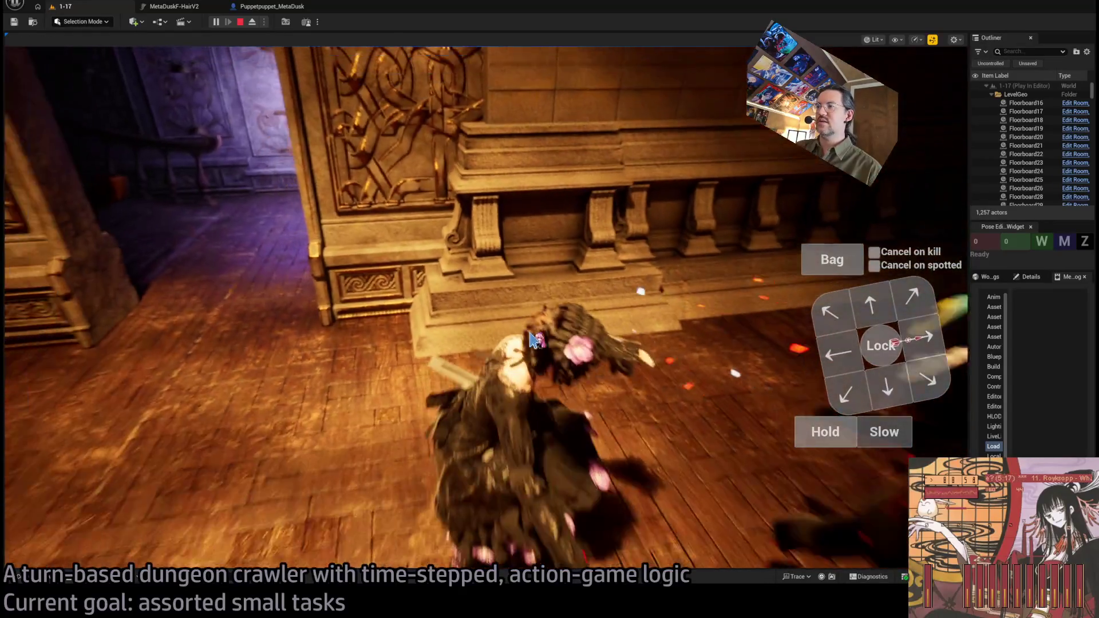
{"action": "left_click", "coordinate": [534, 340]}
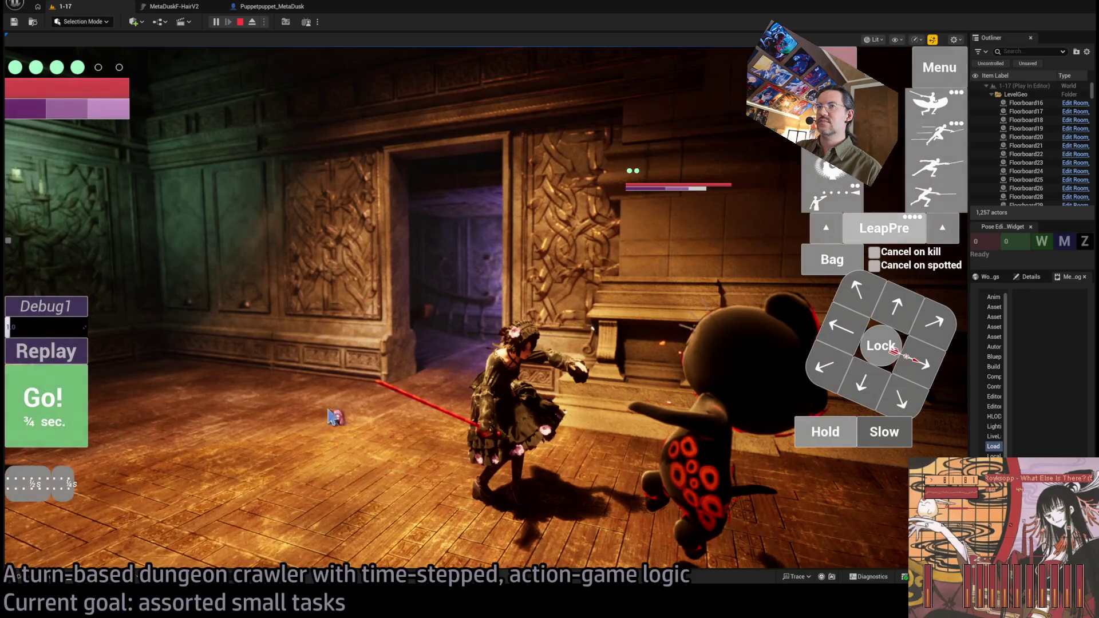
{"action": "left_click", "coordinate": [68, 421]}
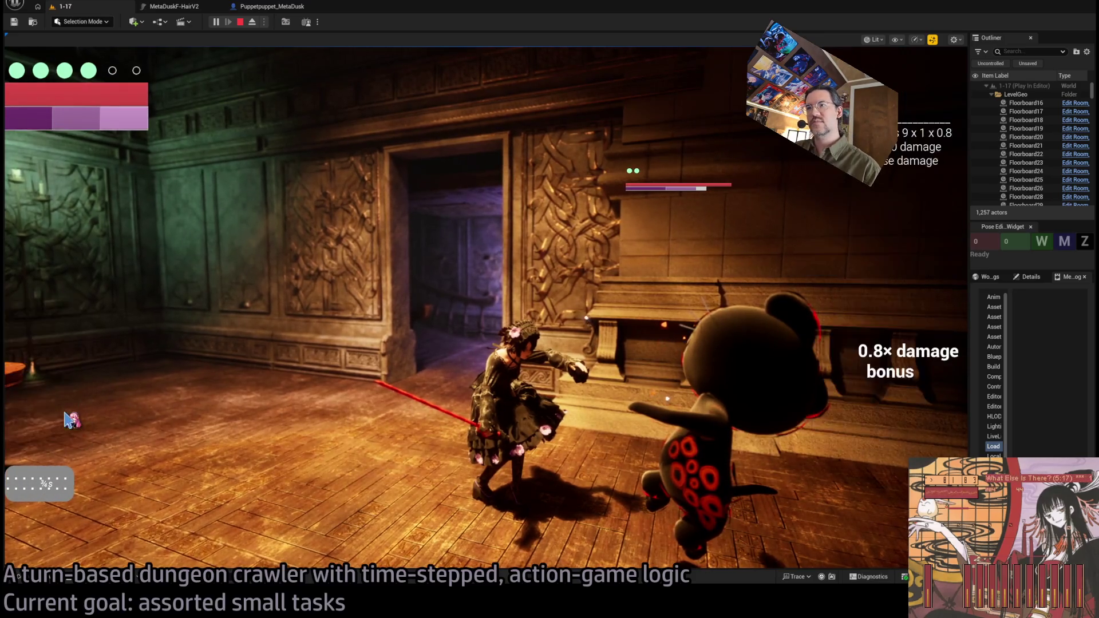
{"action": "left_click", "coordinate": [442, 388]}
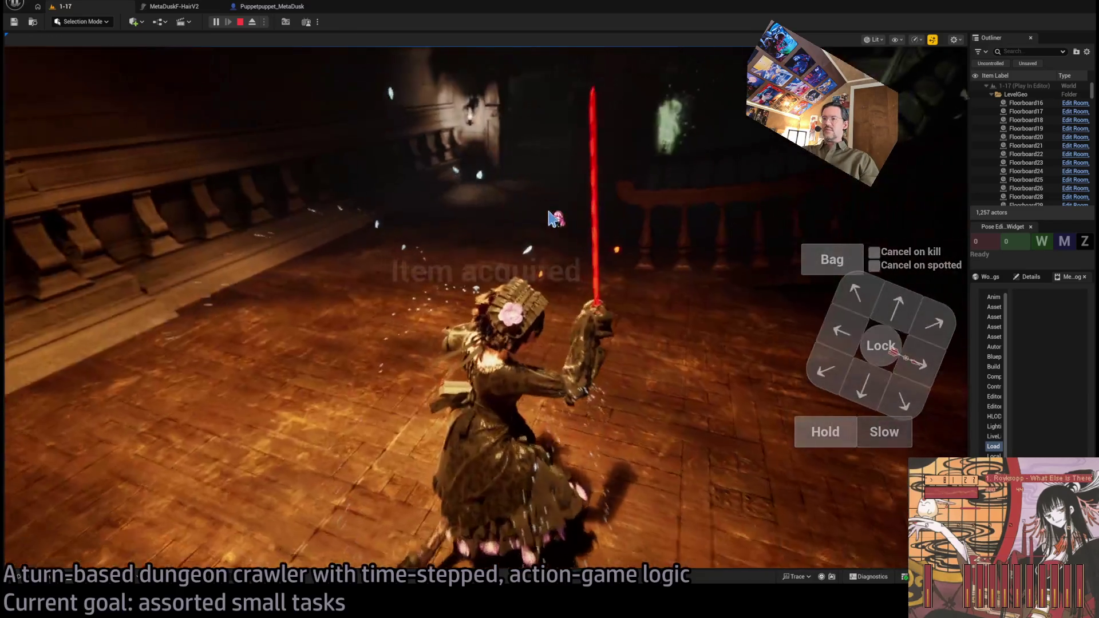
{"action": "key", "text": "Escape"}
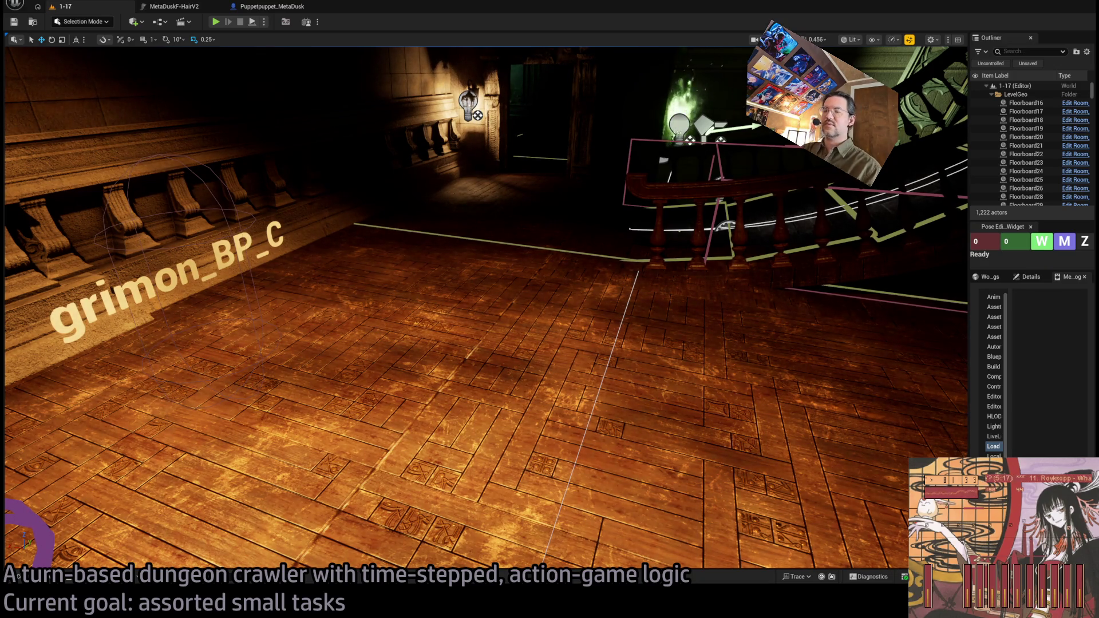
Bring the GLD: To-Do document forward from the Unreal Garden delegates page
{"action": "key", "text": "alt+Tab"}
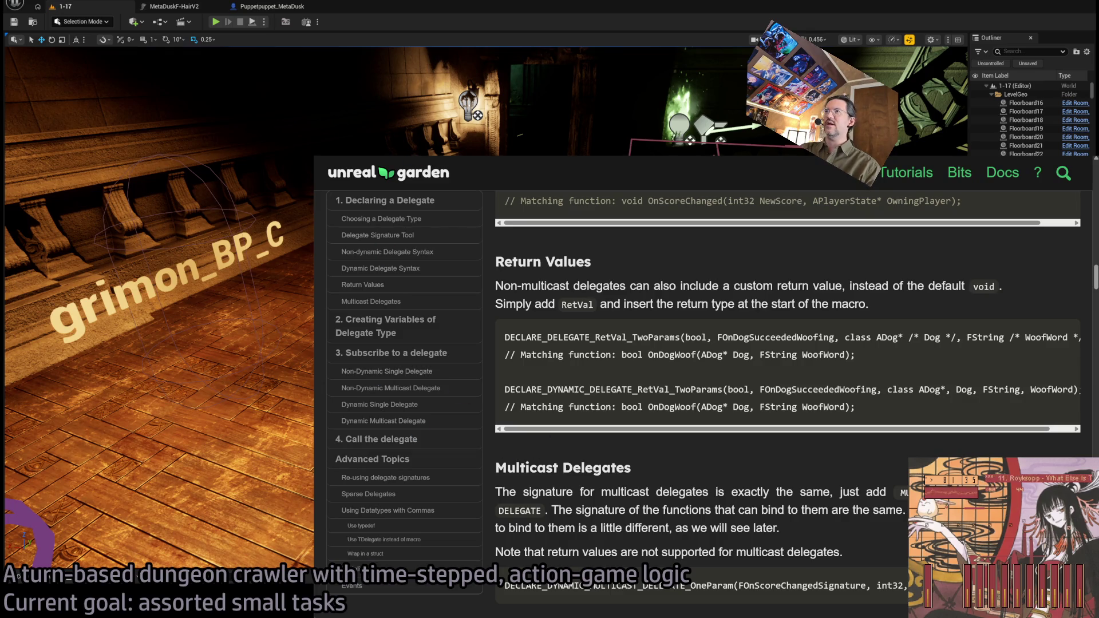
{"action": "key", "text": "alt+Tab"}
{"action": "key", "text": "Tab"}
{"action": "left_click", "coordinate": [784, 425]}
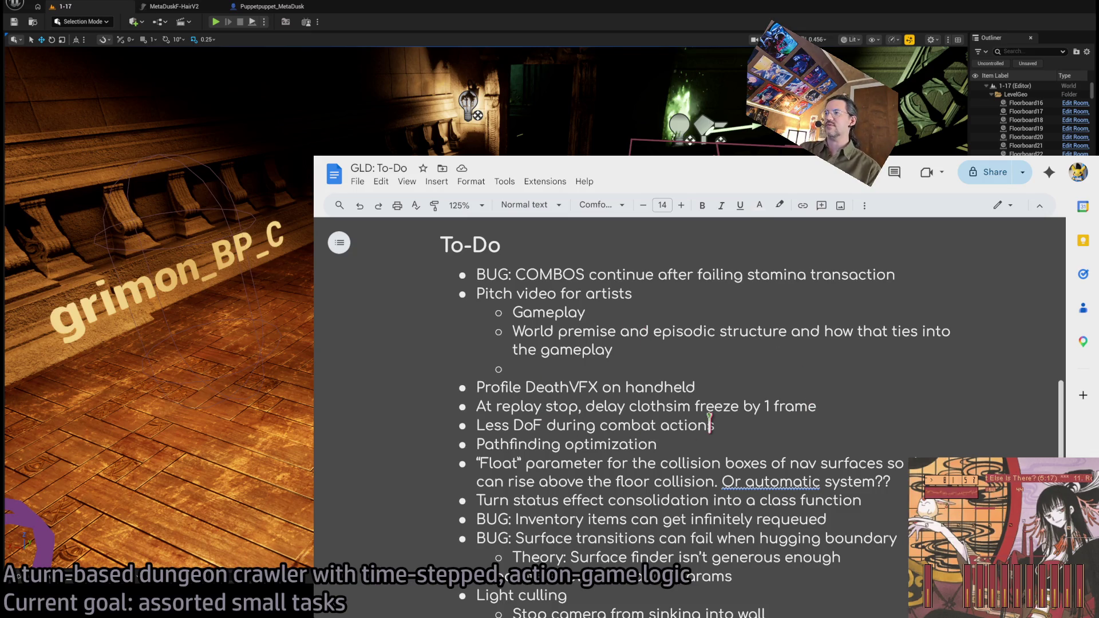
Delete the 'At replay stop, delay clothsim freeze by 1 frame' item, then return to Unreal
{"action": "triple_click", "coordinate": [706, 402]}
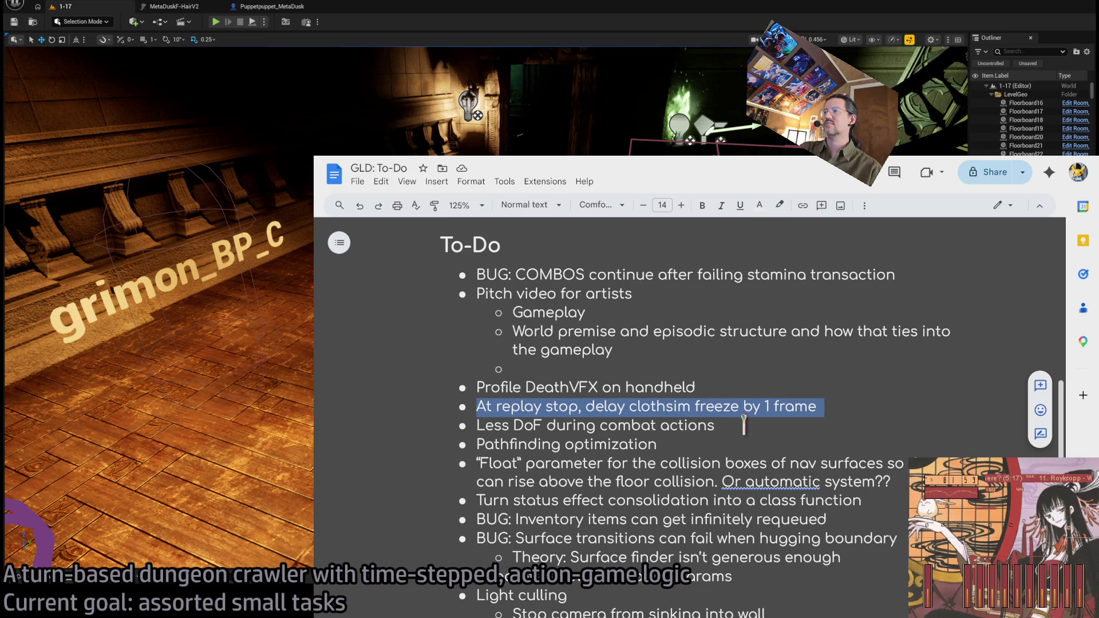
{"action": "key", "text": "BackSpace"}
{"action": "triple_click", "coordinate": [675, 404]}
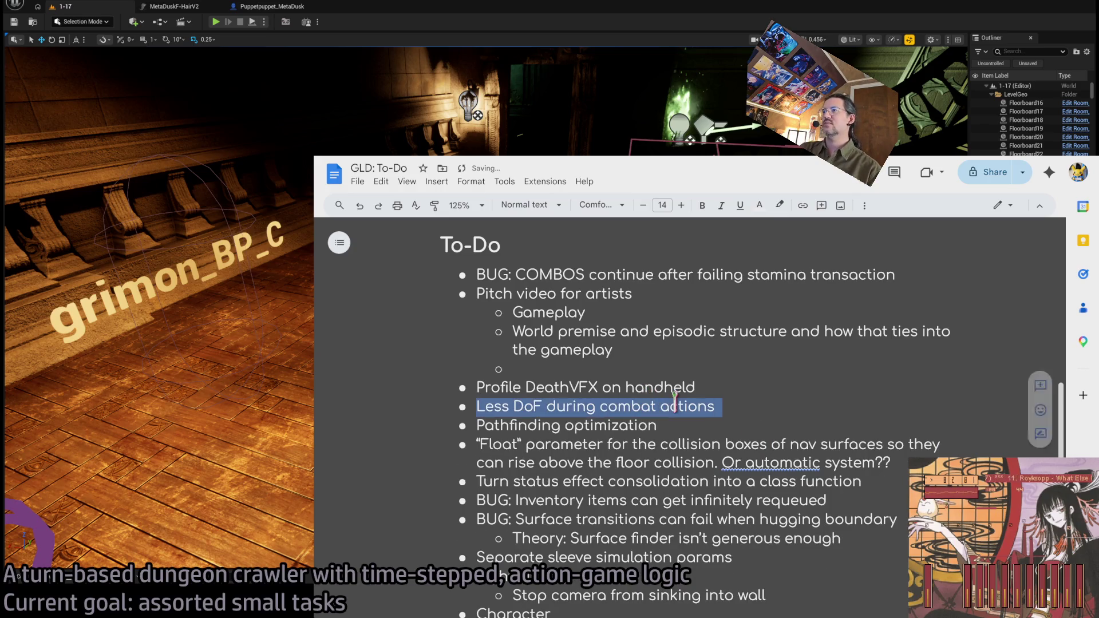
{"action": "left_click", "coordinate": [792, 373]}
{"action": "left_click", "coordinate": [431, 115]}
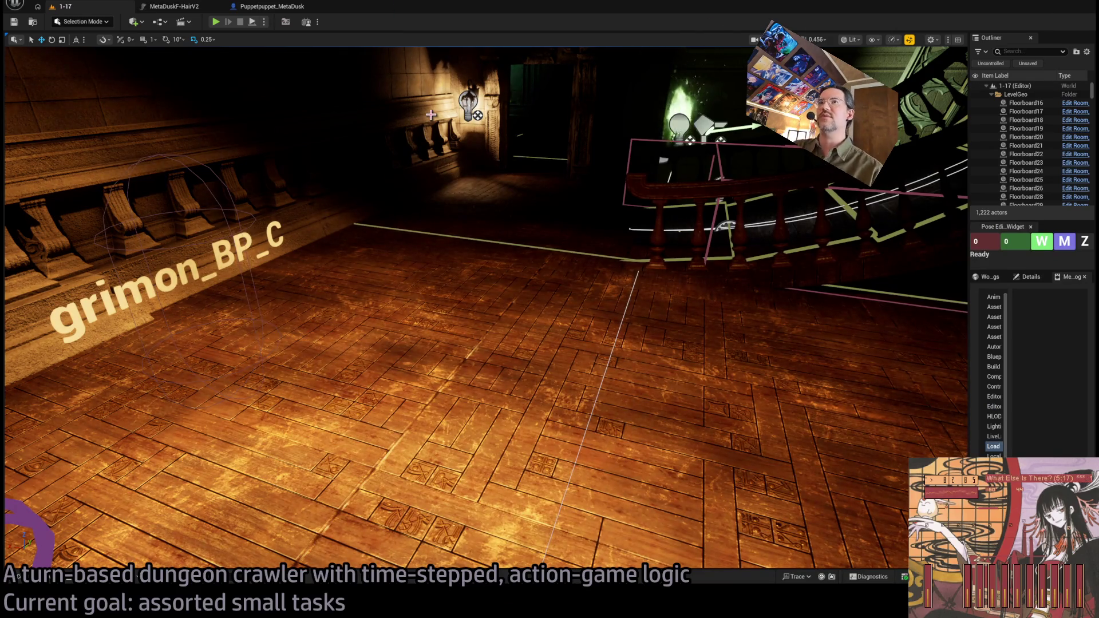
Open the Player_GUI asset through the quick asset finder, then go back to level 1-17
{"action": "key", "text": "ctrl+p"}
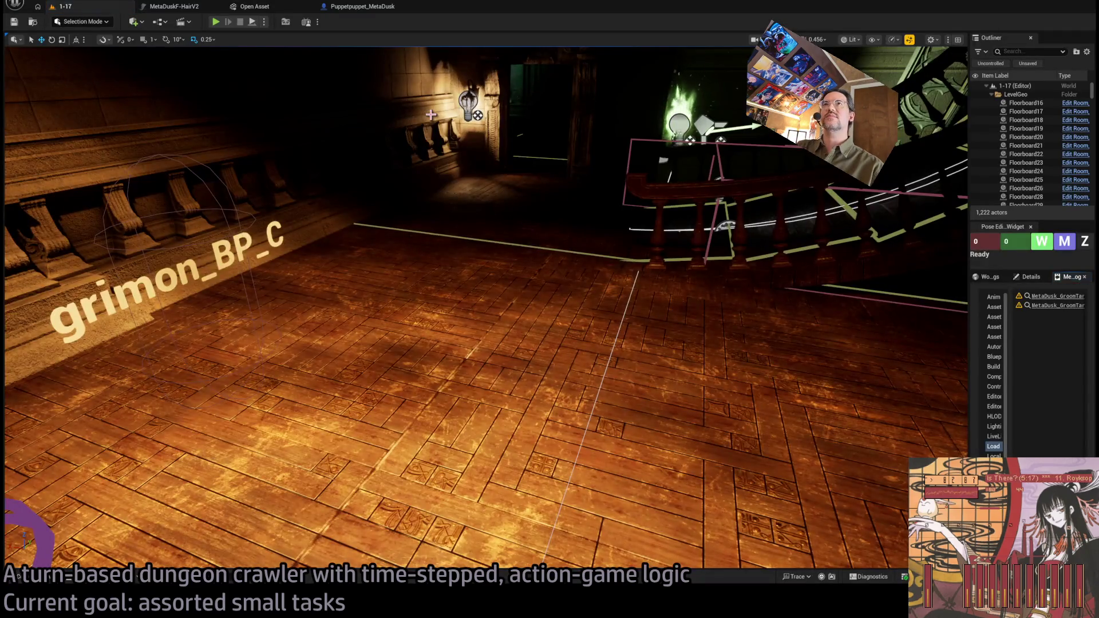
{"action": "key", "text": "ctrl+p"}
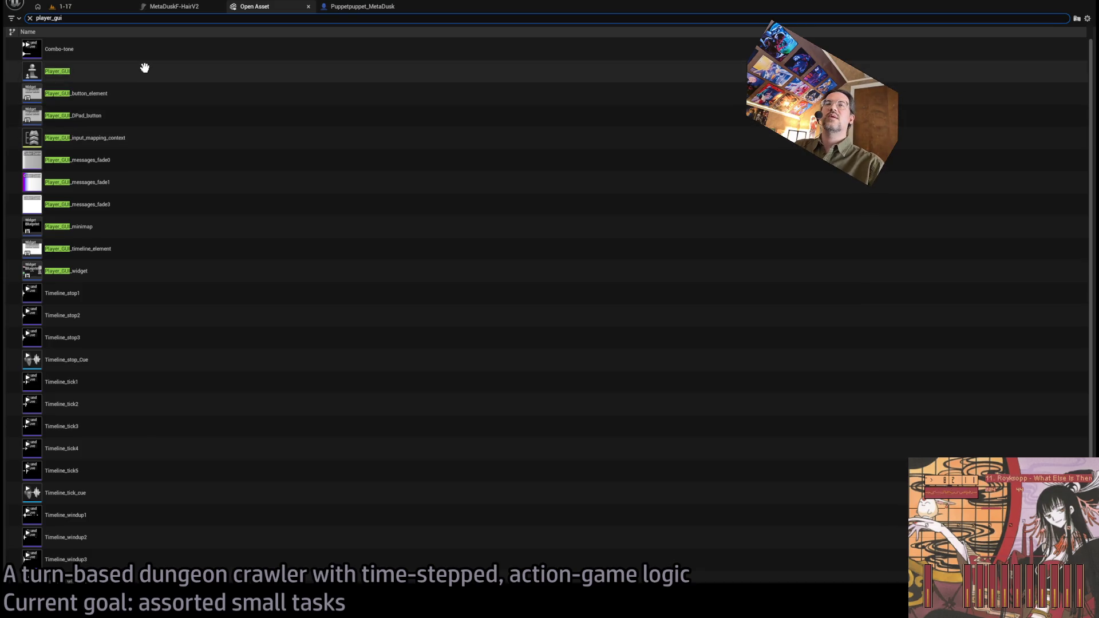
{"action": "key", "text": "Return"}
{"action": "left_click", "coordinate": [96, 7]}
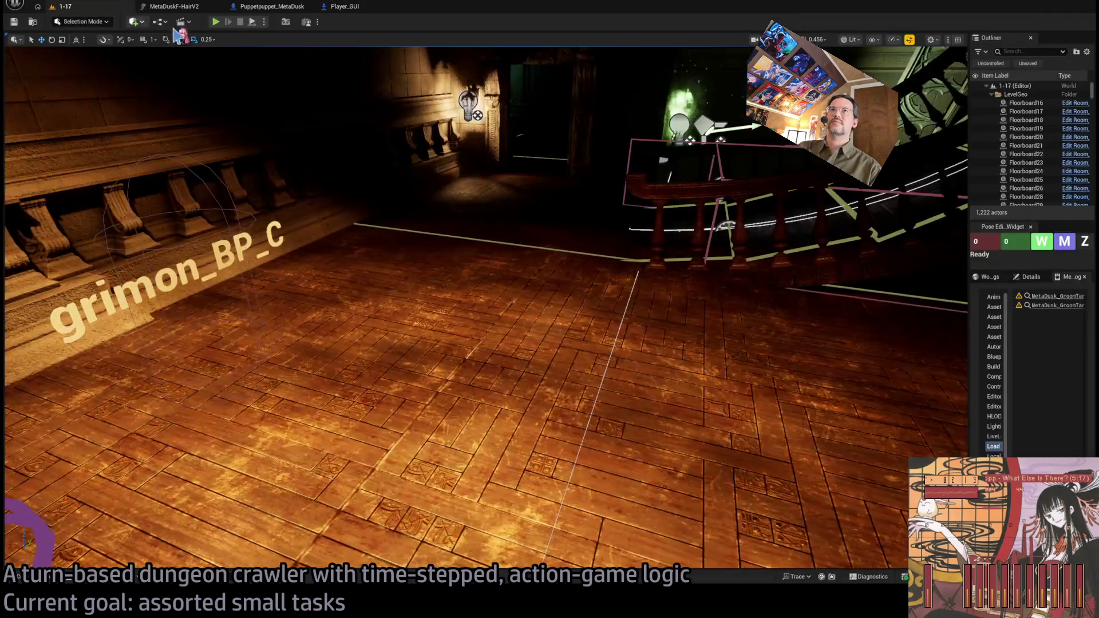
Play-test level 1-17, fighting the cat enemy over several turns, then restart as a replay
{"action": "key", "text": "alt+p"}
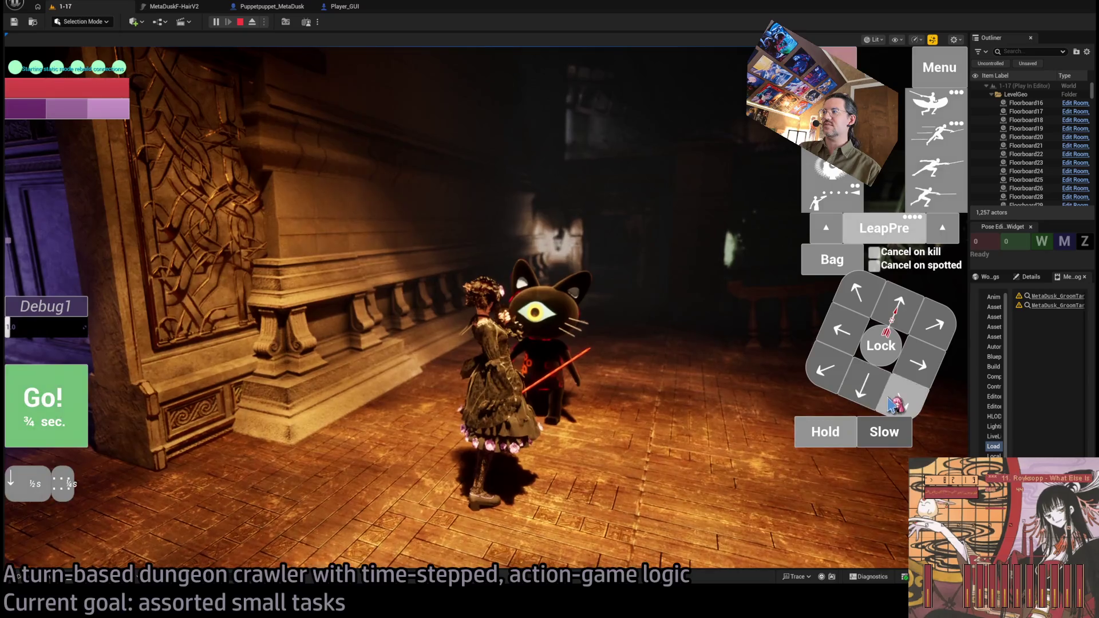
{"action": "left_click", "coordinate": [881, 346]}
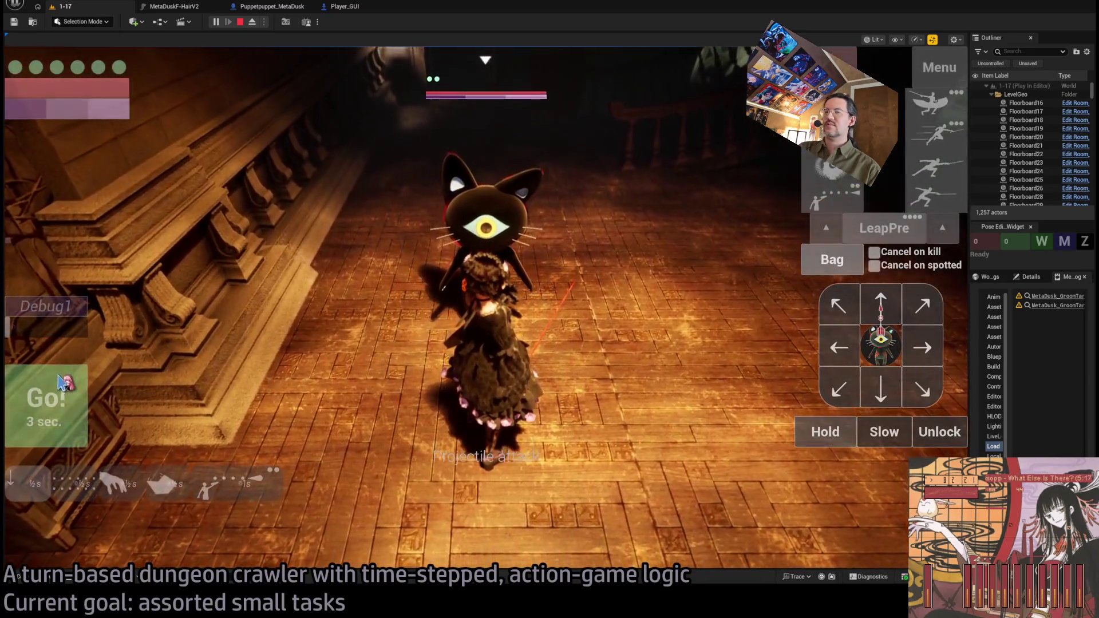
{"action": "left_click", "coordinate": [61, 382]}
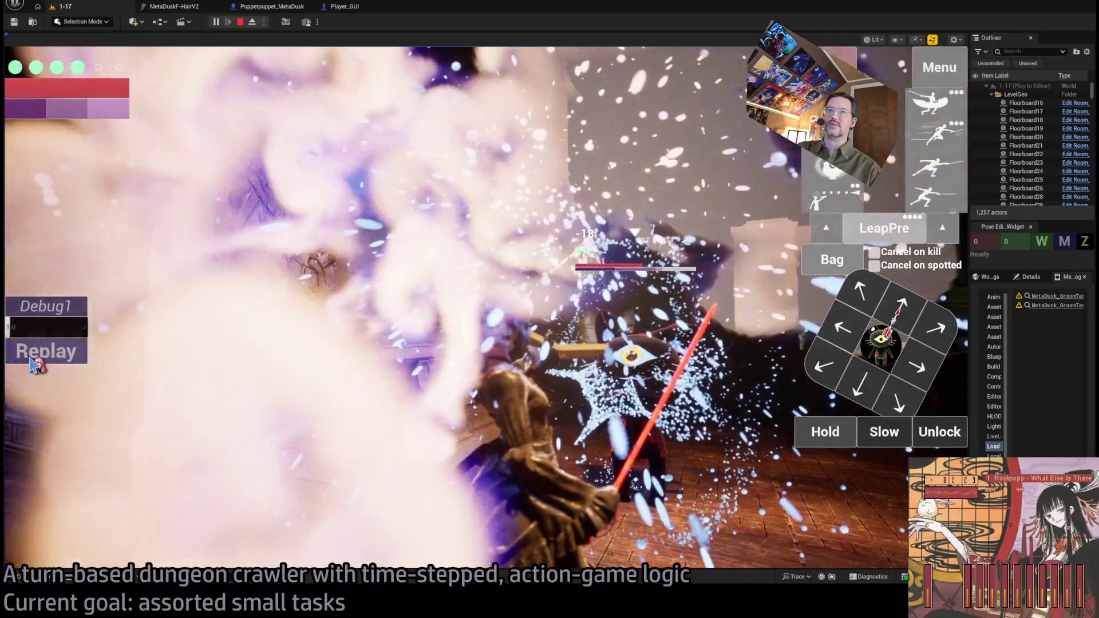
{"action": "left_click", "coordinate": [39, 359]}
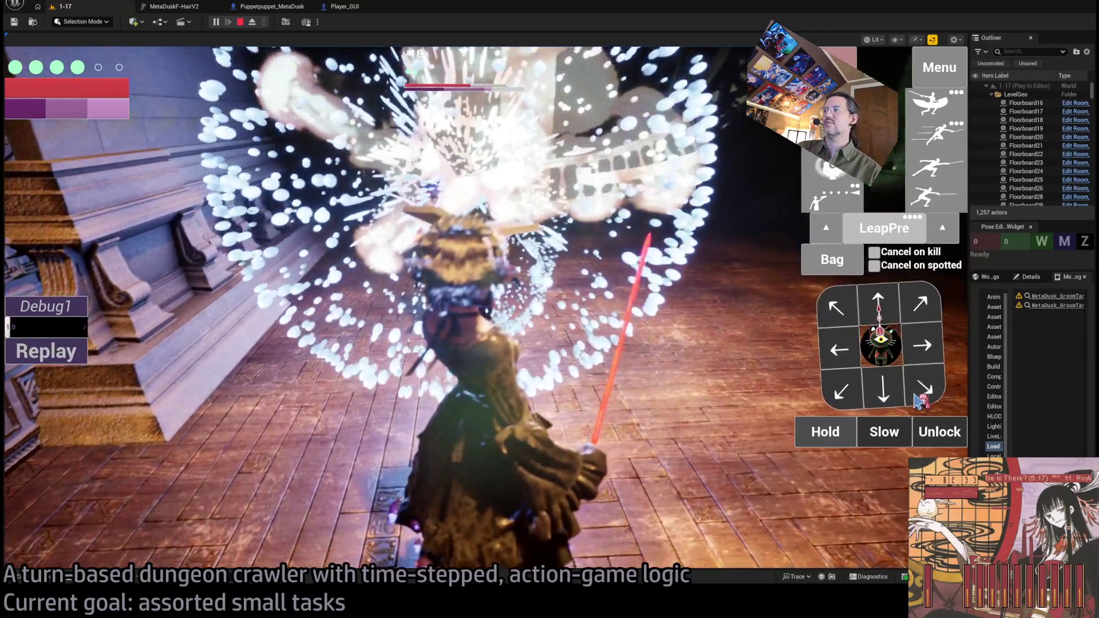
{"action": "left_click", "coordinate": [920, 391]}
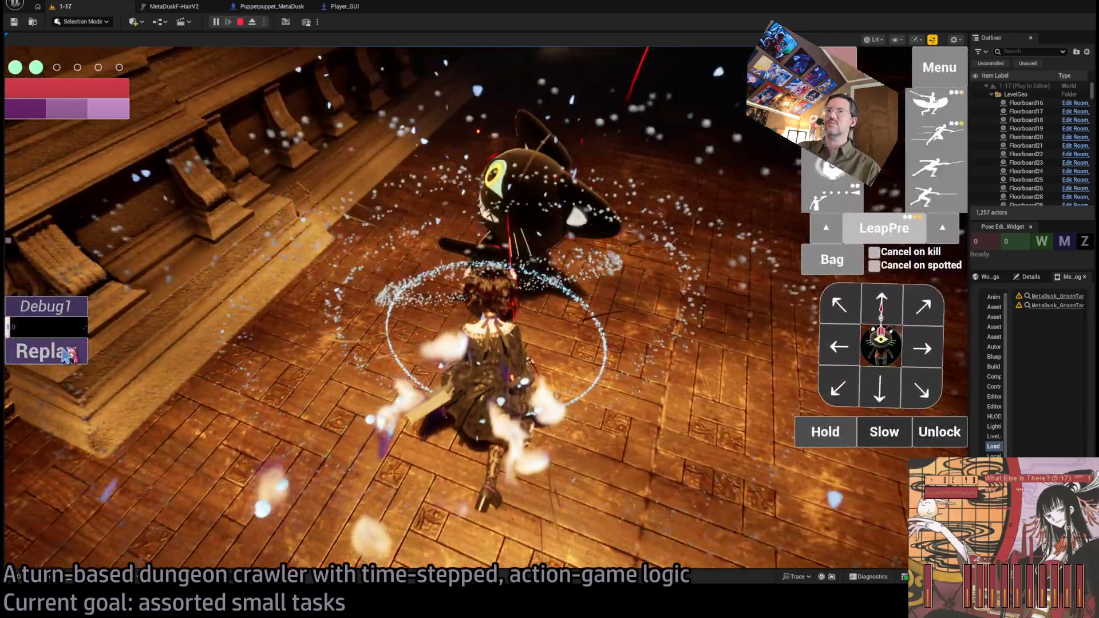
{"action": "left_click", "coordinate": [71, 351]}
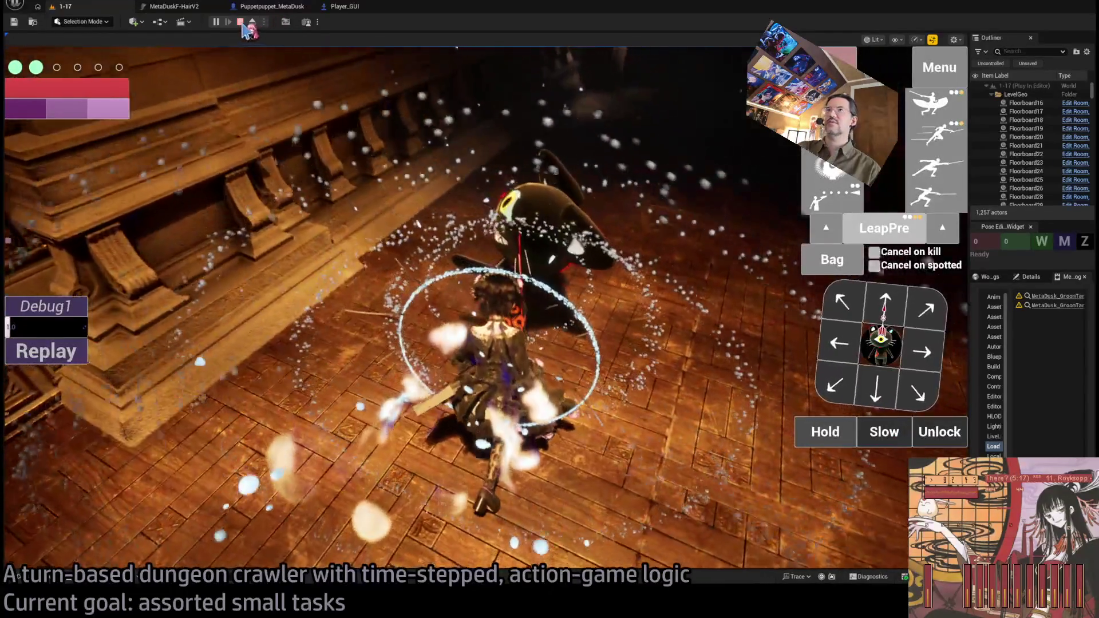
Stop the play-test and survey the node rows of the Puppetpuppet_MetaDusk event graph
{"action": "key", "text": "Escape"}
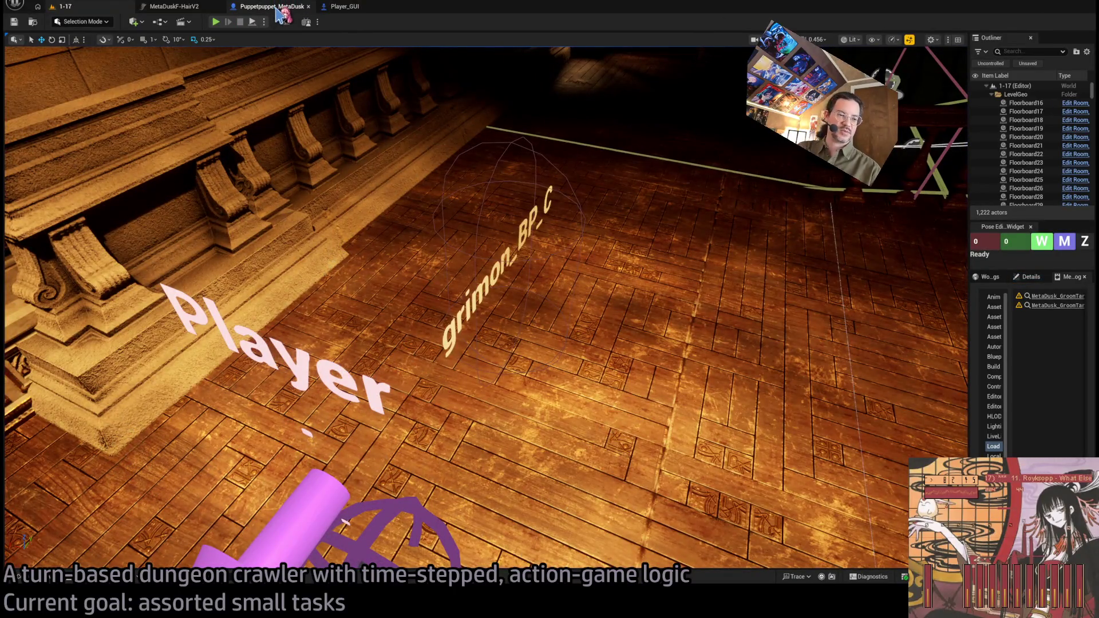
{"action": "left_click", "coordinate": [279, 10]}
{"action": "scroll", "coordinate": [549, 264], "scroll_direction": "down", "scroll_amount": 2}
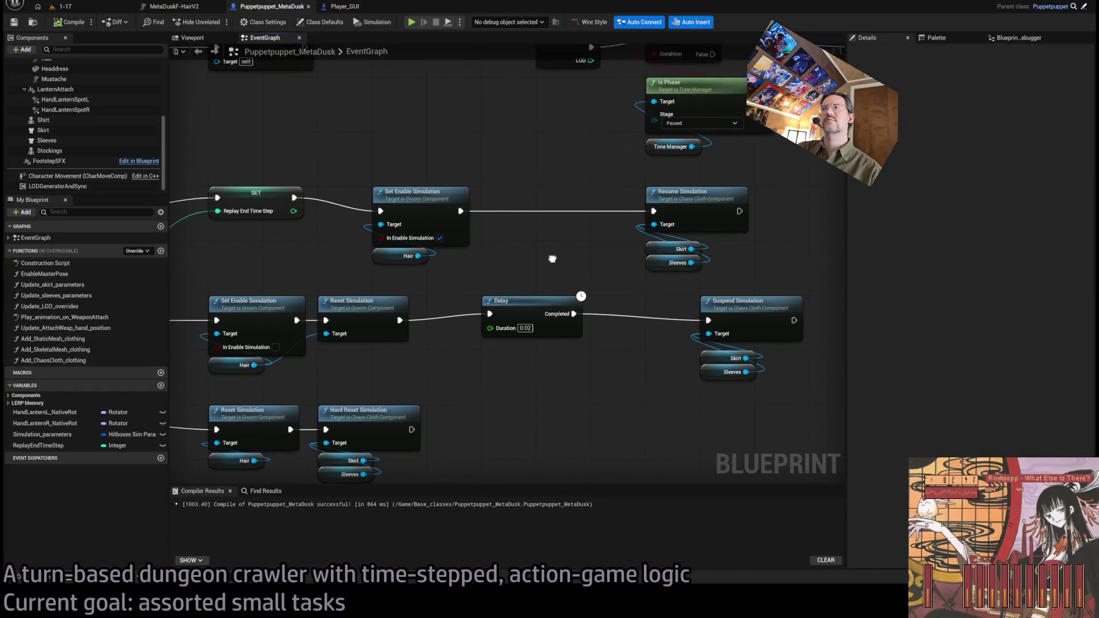
{"action": "scroll", "coordinate": [563, 311], "scroll_direction": "down", "scroll_amount": 3}
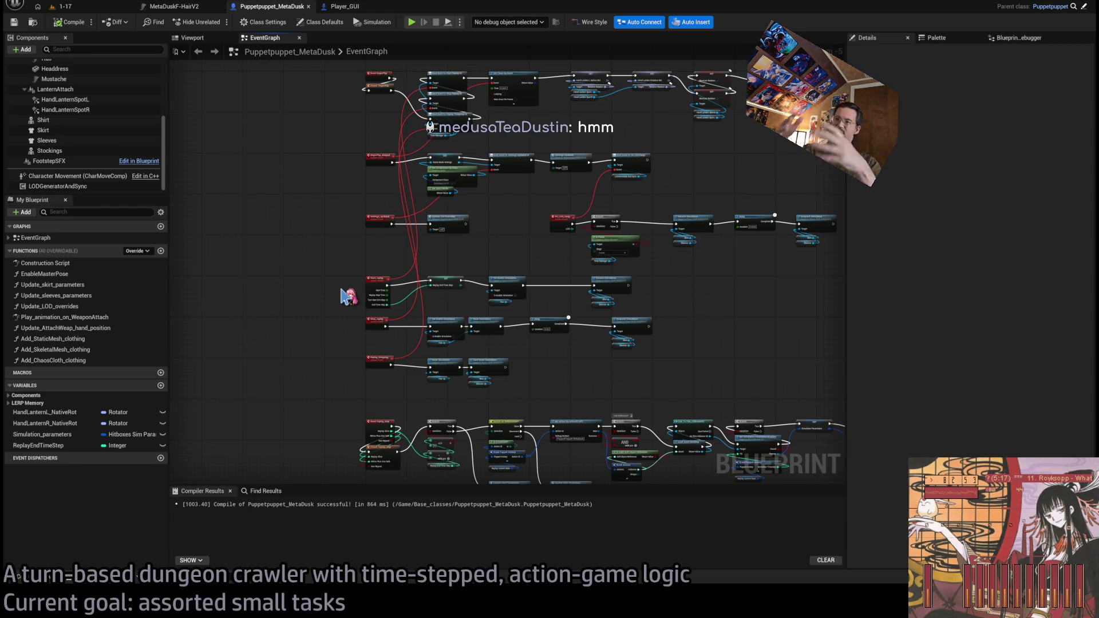
{"action": "left_click_drag", "start_coordinate": [822, 431], "coordinate": [611, 267]}
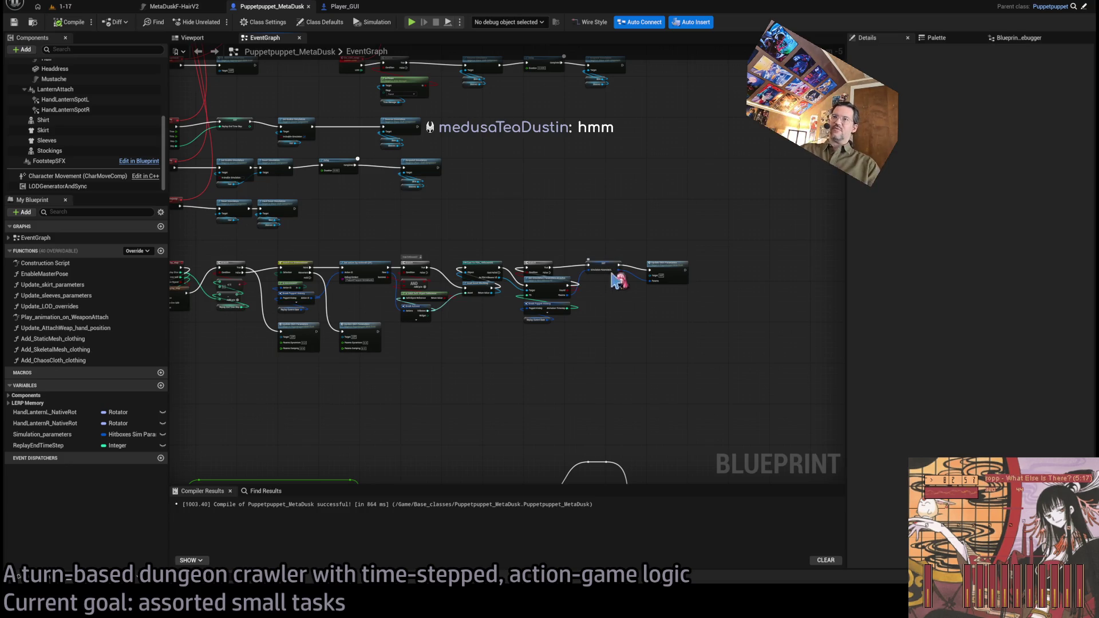
{"action": "scroll", "coordinate": [611, 267], "scroll_direction": "down", "scroll_amount": 3}
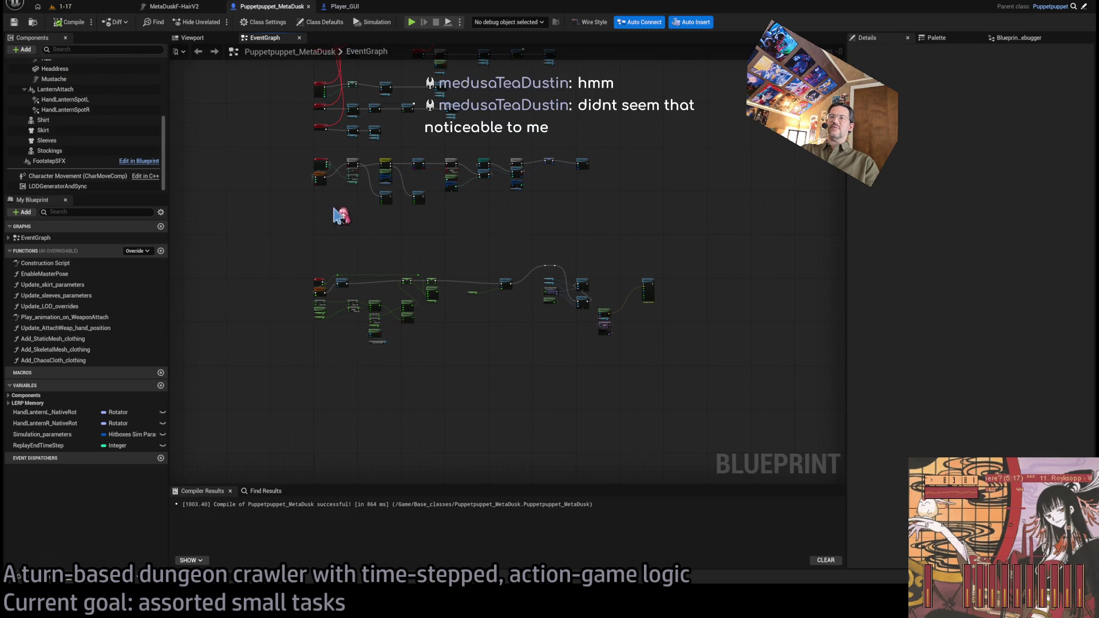
{"action": "left_click_drag", "start_coordinate": [336, 208], "coordinate": [368, 380]}
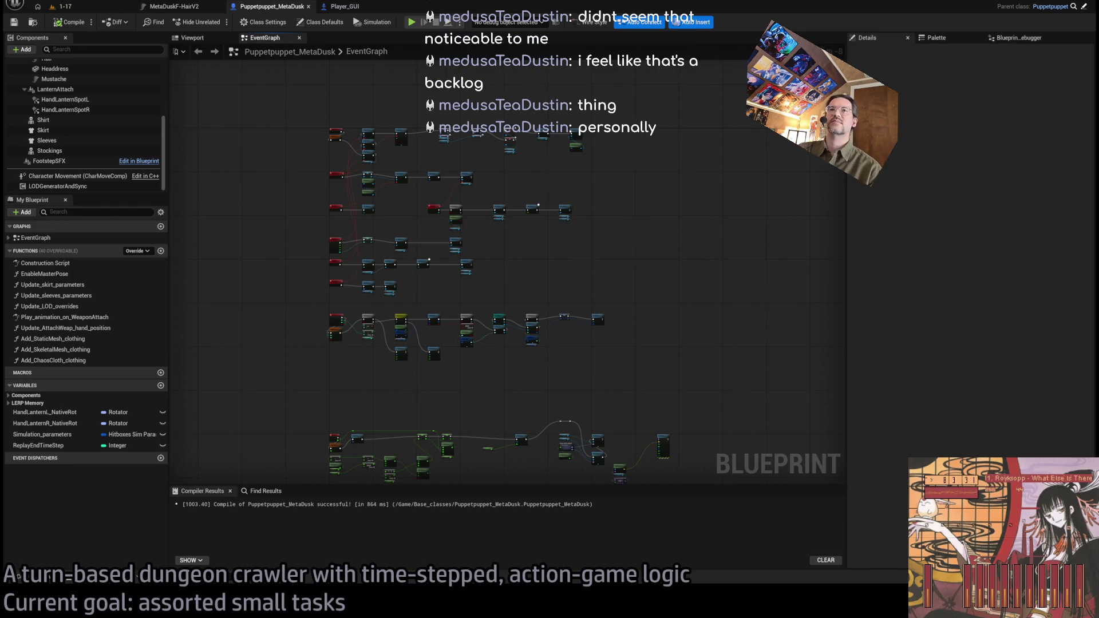
{"action": "key", "text": "alt+Tab"}
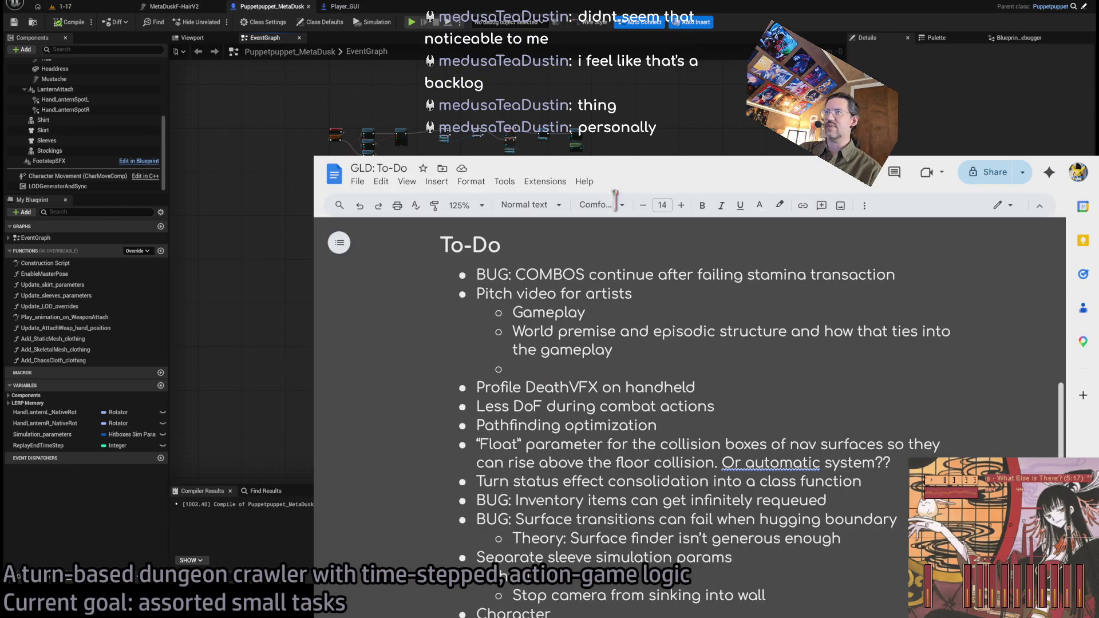
{"action": "scroll", "coordinate": [664, 448], "scroll_direction": "up", "scroll_amount": 3}
{"action": "scroll", "coordinate": [664, 448], "scroll_direction": "down", "scroll_amount": 3}
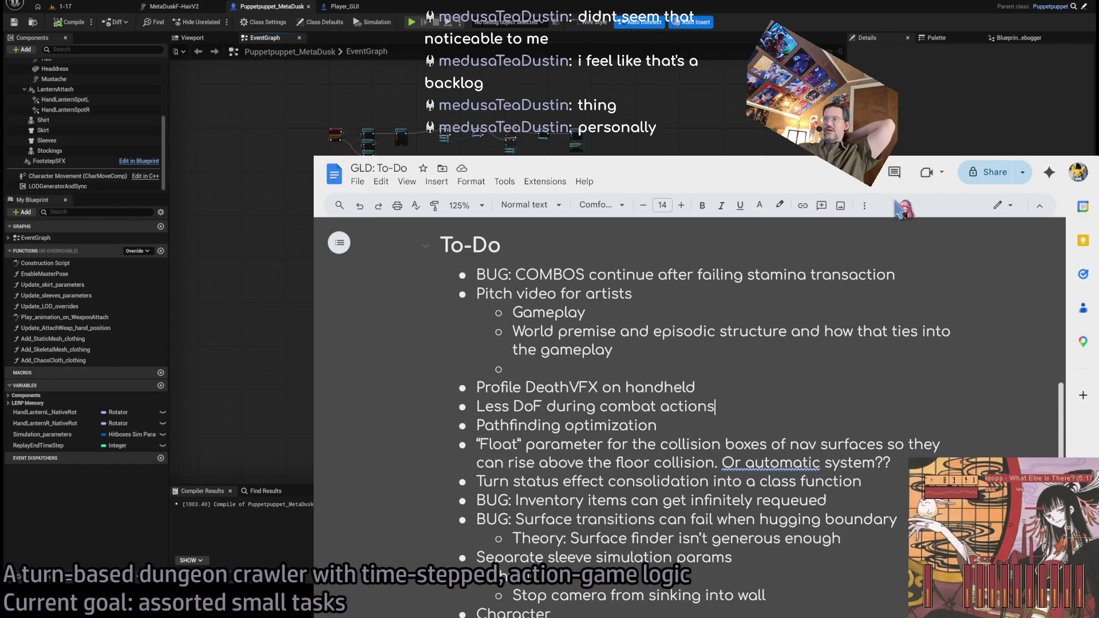
{"action": "key", "text": "alt+Tab"}
{"action": "scroll", "coordinate": [459, 410], "scroll_direction": "up", "scroll_amount": 3}
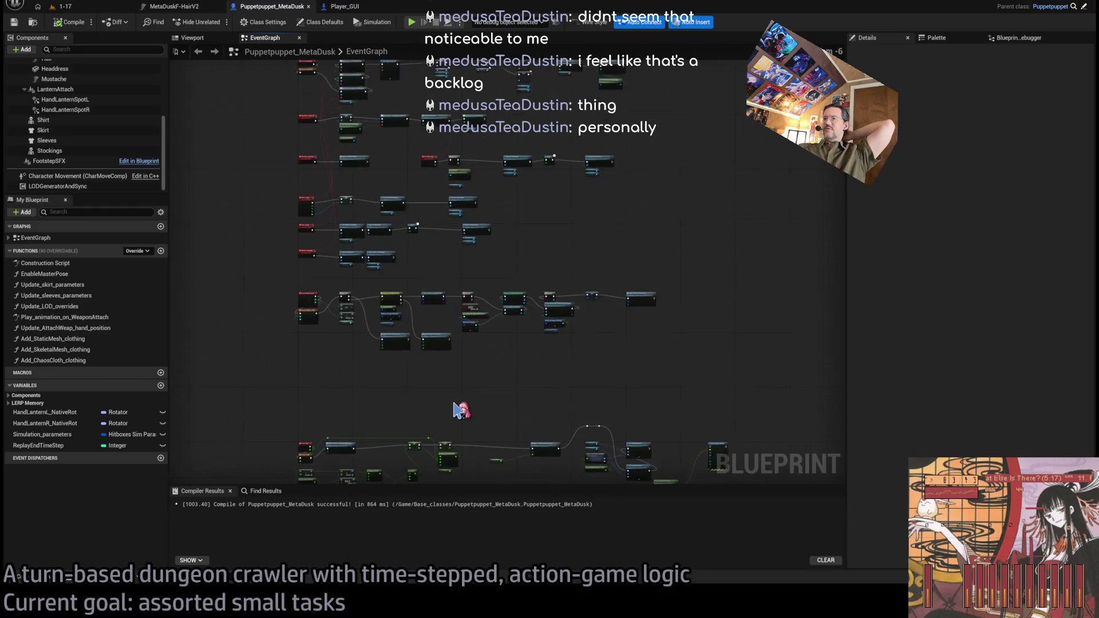
Move the Sim Stiffness getter node to the right, toward Update Sleeves Parameters
{"action": "scroll", "coordinate": [470, 272], "scroll_direction": "up", "scroll_amount": 4}
{"action": "scroll", "coordinate": [532, 370], "scroll_direction": "down", "scroll_amount": 2}
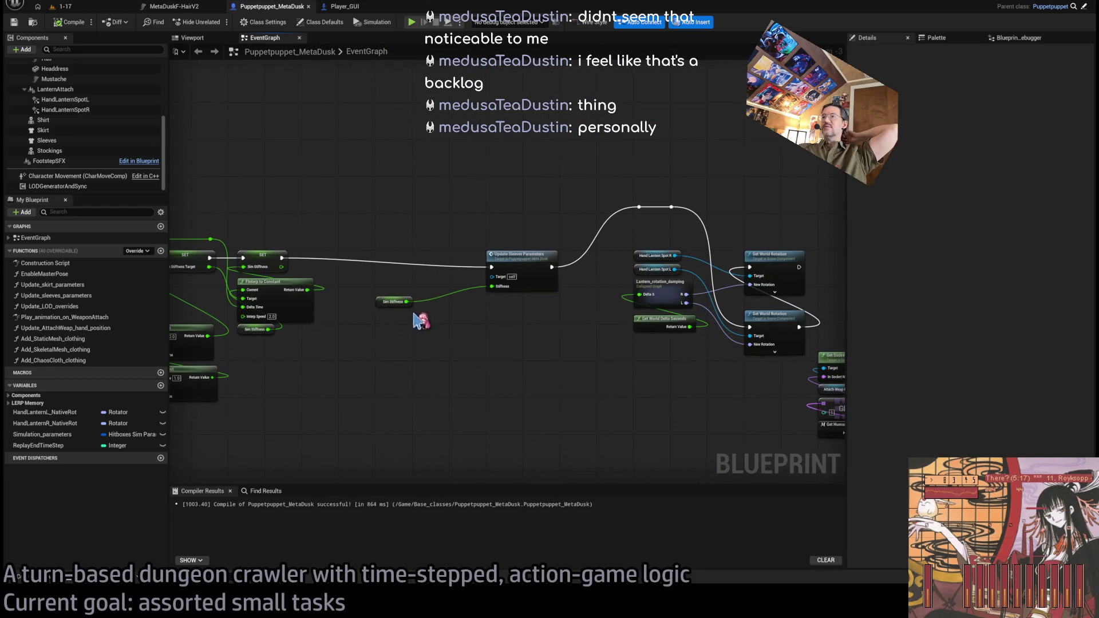
{"action": "mouse_move", "coordinate": [382, 298]}
{"action": "left_mouse_down"}
{"action": "mouse_move", "coordinate": [501, 304]}
{"action": "mouse_move", "coordinate": [490, 309]}
{"action": "left_mouse_up"}
Select the sleeves and lantern nodes together, then return to the 1-17 level
{"action": "scroll", "coordinate": [490, 309], "scroll_direction": "down", "scroll_amount": 3}
{"action": "scroll", "coordinate": [508, 363], "scroll_direction": "up", "scroll_amount": 2}
{"action": "left_click_drag", "start_coordinate": [723, 187], "coordinate": [429, 364]}
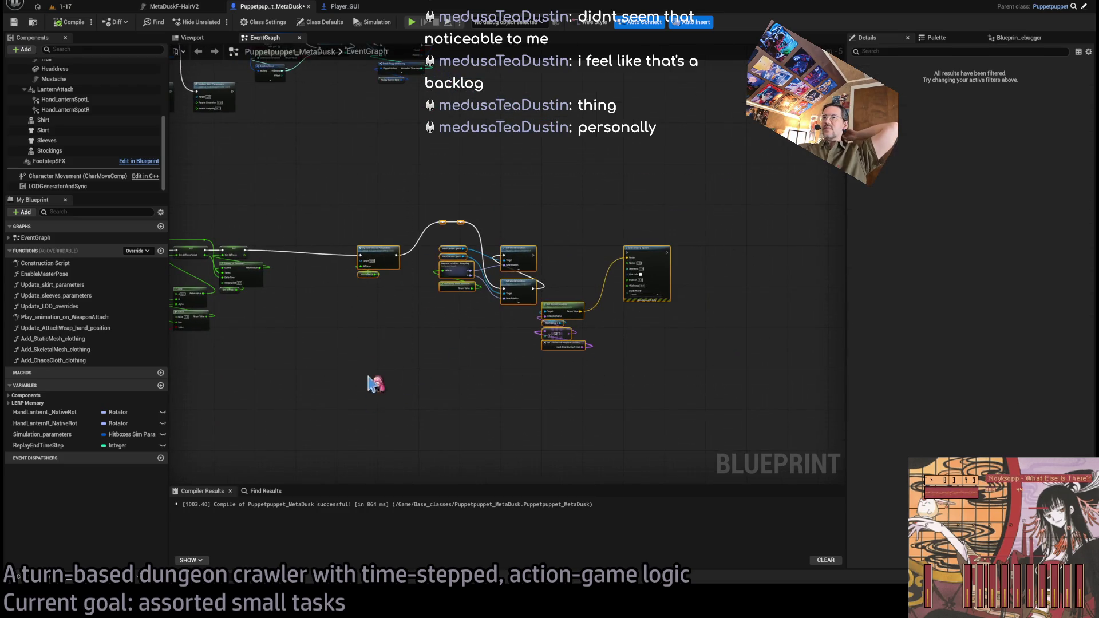
{"action": "scroll", "coordinate": [390, 213], "scroll_direction": "up", "scroll_amount": 2}
{"action": "left_click_drag", "start_coordinate": [390, 213], "coordinate": [286, 211]}
{"action": "left_click_drag", "start_coordinate": [272, 6], "coordinate": [234, 4]}
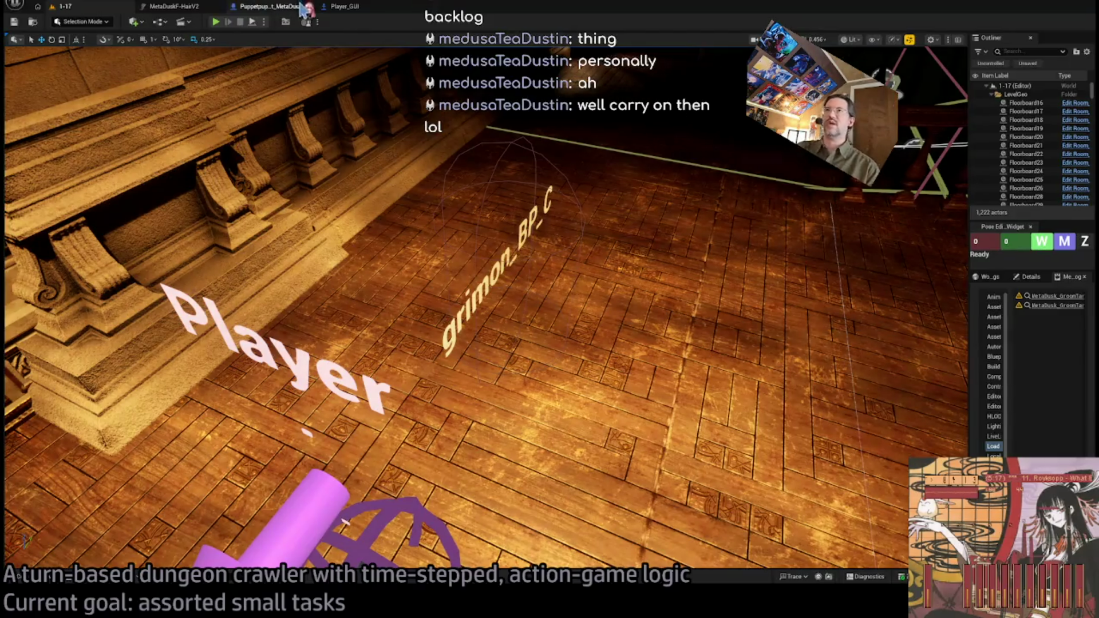
Open the Player_GUI Blueprint and survey the node rows of its EventGraph
{"action": "left_click", "coordinate": [341, 8]}
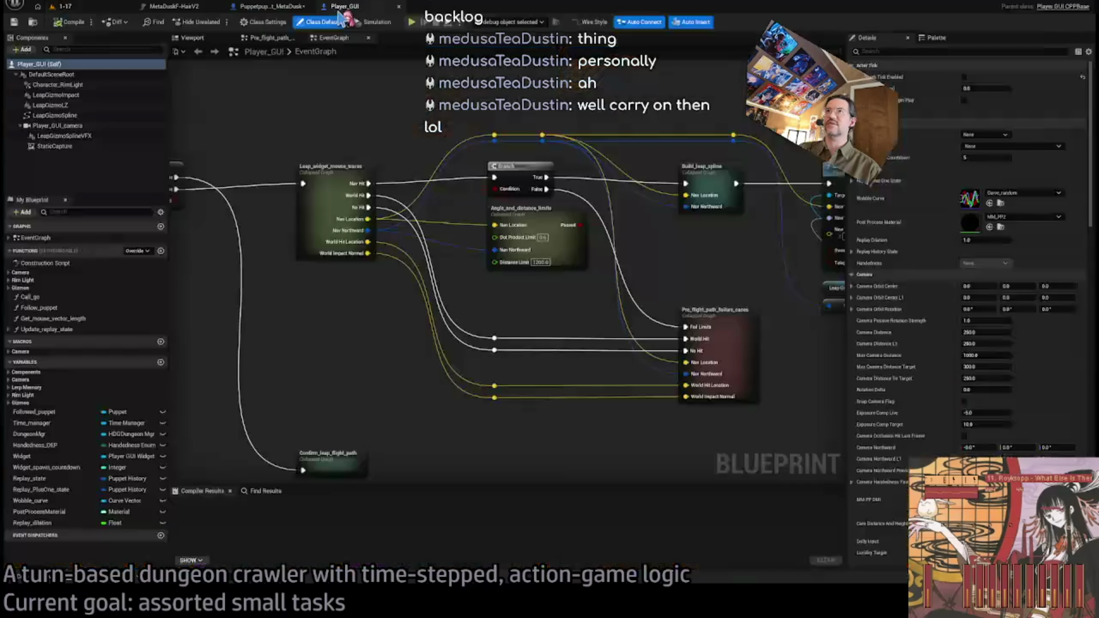
{"action": "scroll", "coordinate": [392, 183], "scroll_direction": "down", "scroll_amount": 2}
{"action": "scroll", "coordinate": [198, 295], "scroll_direction": "up", "scroll_amount": 2}
{"action": "left_click_drag", "start_coordinate": [600, 273], "coordinate": [405, 345]}
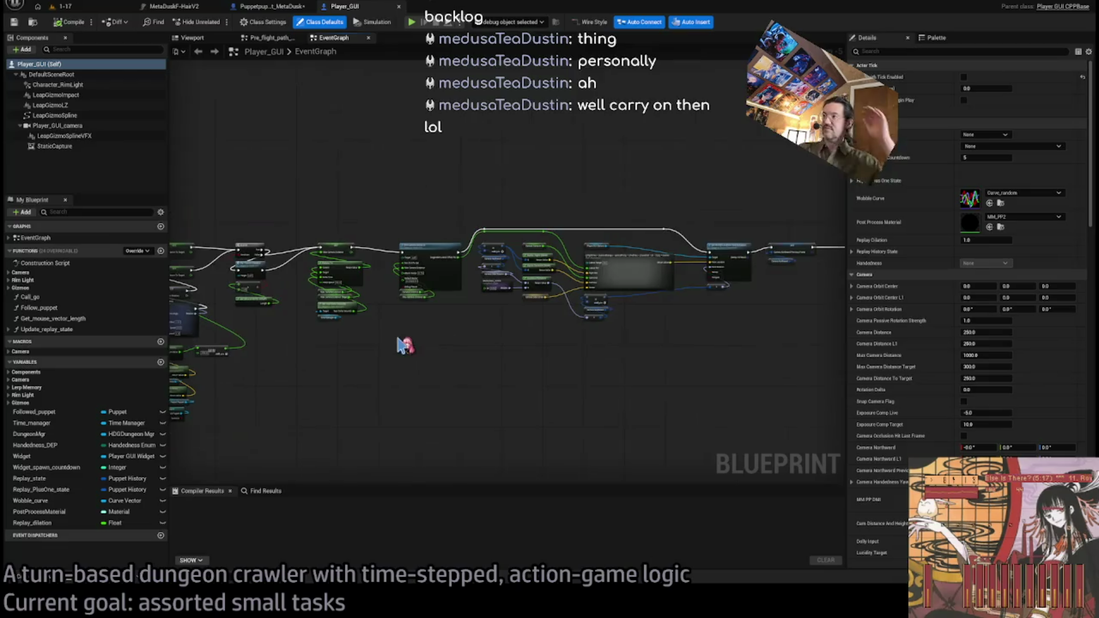
{"action": "scroll", "coordinate": [515, 346], "scroll_direction": "up", "scroll_amount": 2}
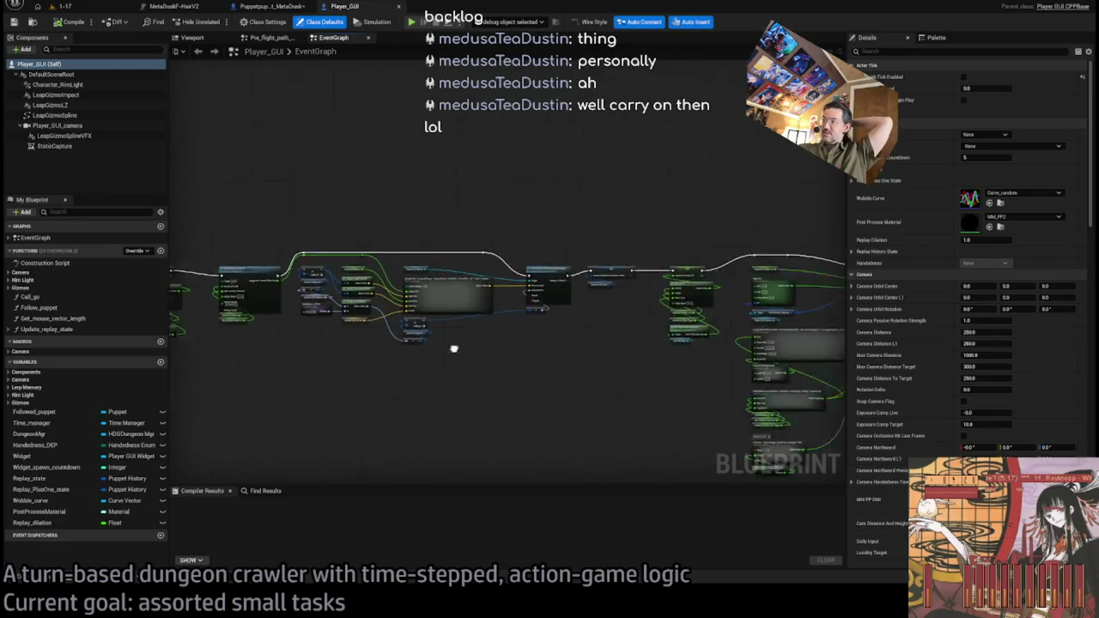
{"action": "scroll", "coordinate": [287, 392], "scroll_direction": "up", "scroll_amount": 2}
{"action": "scroll", "coordinate": [346, 366], "scroll_direction": "down", "scroll_amount": 3}
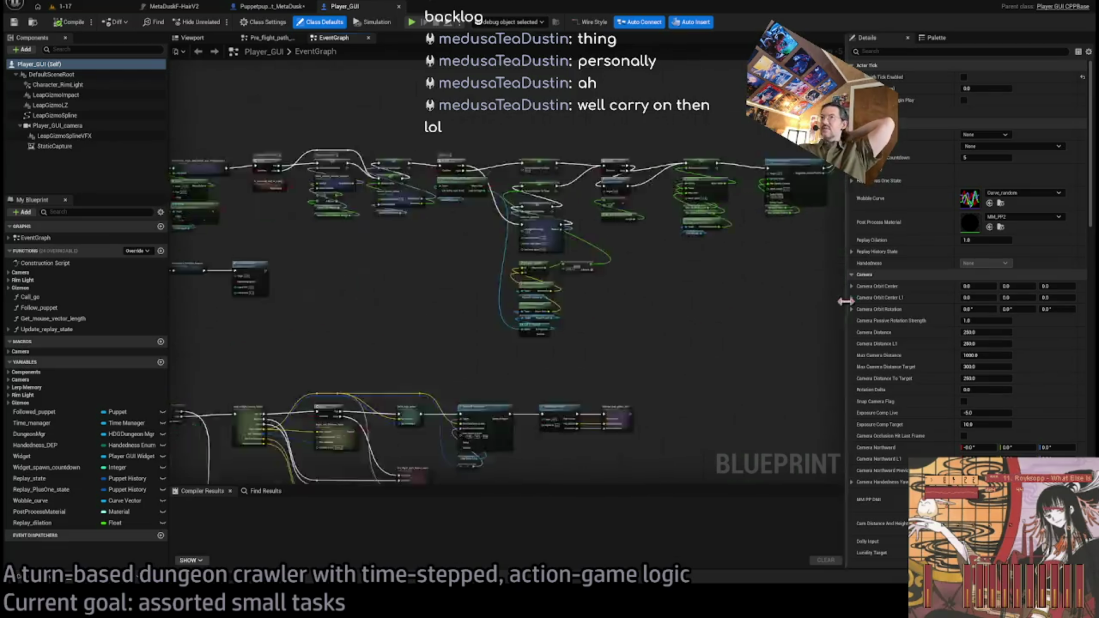
{"action": "scroll", "coordinate": [393, 277], "scroll_direction": "up", "scroll_amount": 3}
{"action": "scroll", "coordinate": [538, 345], "scroll_direction": "up", "scroll_amount": 5}
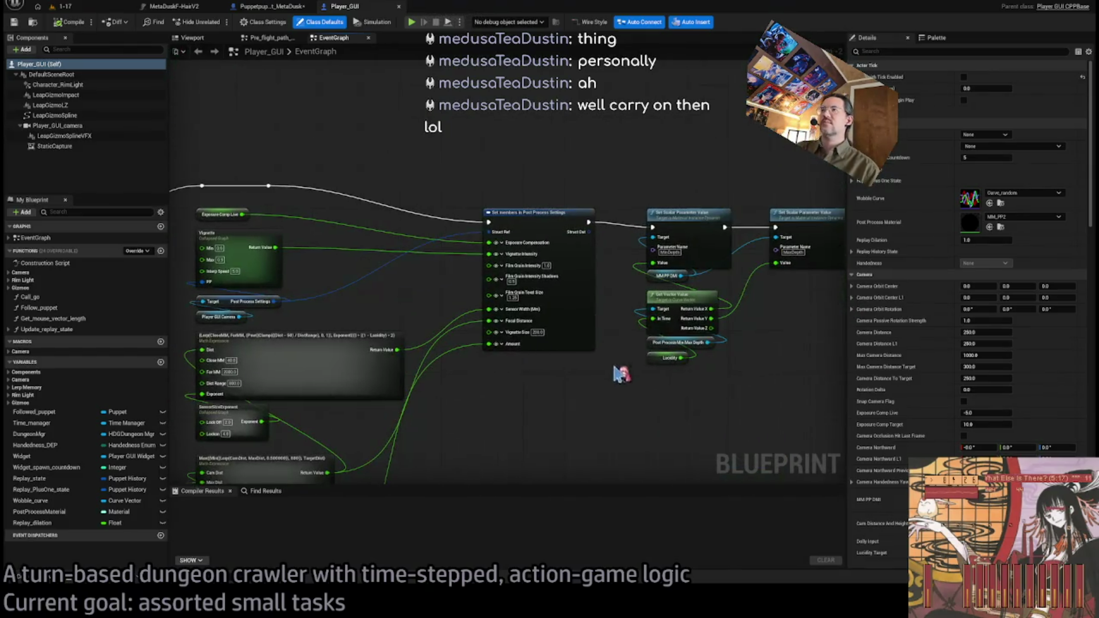
{"action": "scroll", "coordinate": [712, 346], "scroll_direction": "up", "scroll_amount": 2}
{"action": "scroll", "coordinate": [348, 349], "scroll_direction": "up", "scroll_amount": 2}
{"action": "scroll", "coordinate": [520, 283], "scroll_direction": "down", "scroll_amount": 2}
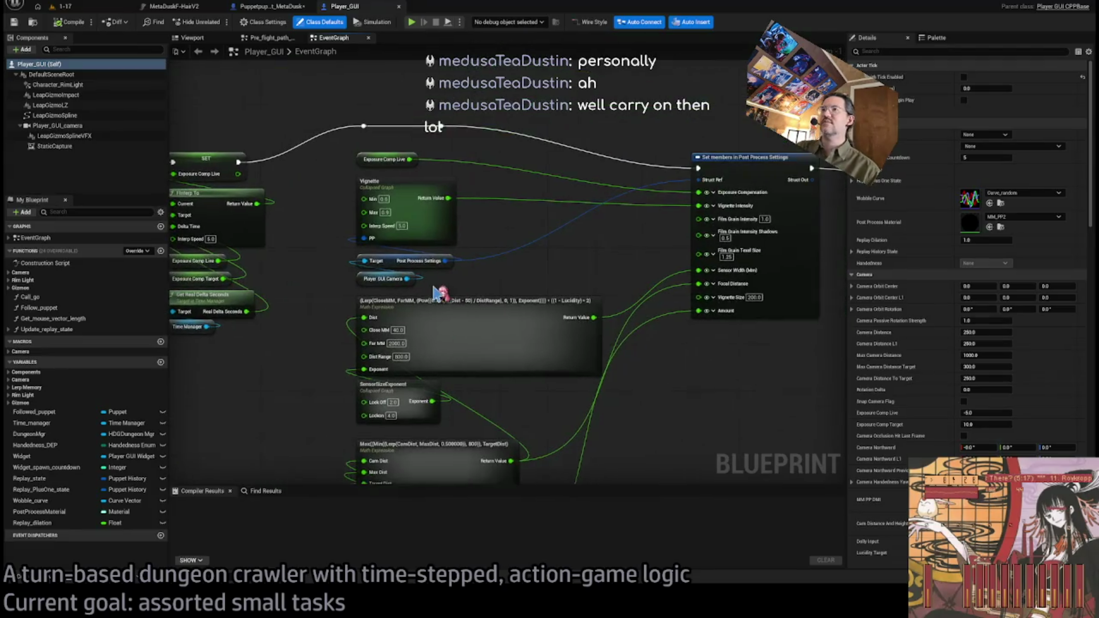
{"action": "scroll", "coordinate": [297, 355], "scroll_direction": "up", "scroll_amount": 3}
Find the Post Process Settings node and Lerp expression, and open the SensorSizeExponent collapsed graph
{"action": "left_click_drag", "start_coordinate": [297, 354], "coordinate": [688, 317]}
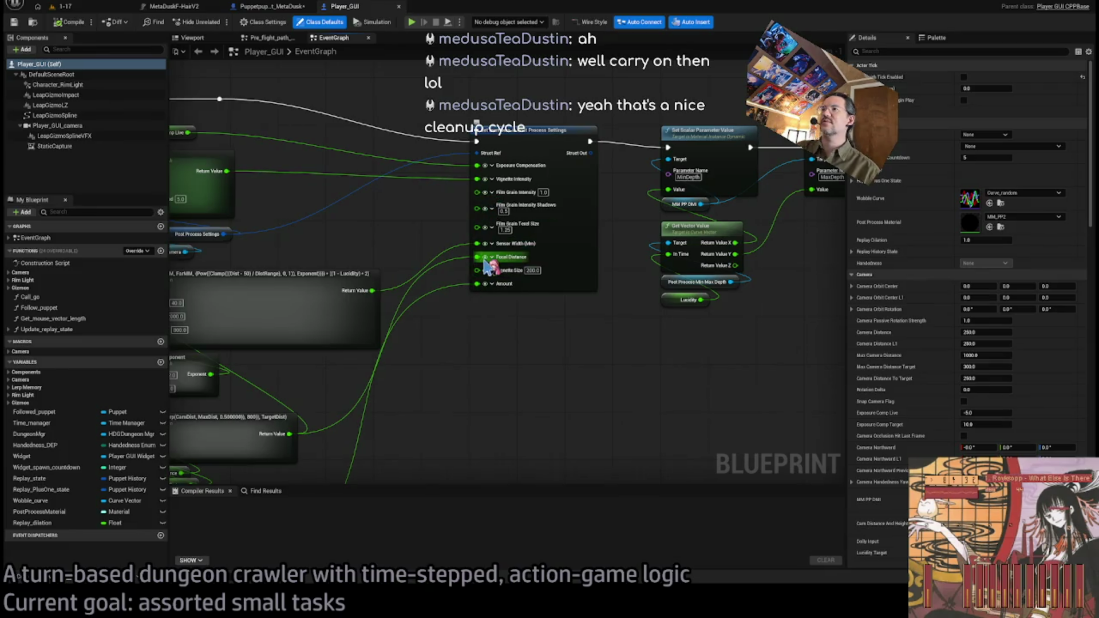
{"action": "left_click_drag", "start_coordinate": [441, 321], "coordinate": [720, 322]}
{"action": "left_click_drag", "start_coordinate": [521, 378], "coordinate": [516, 292]}
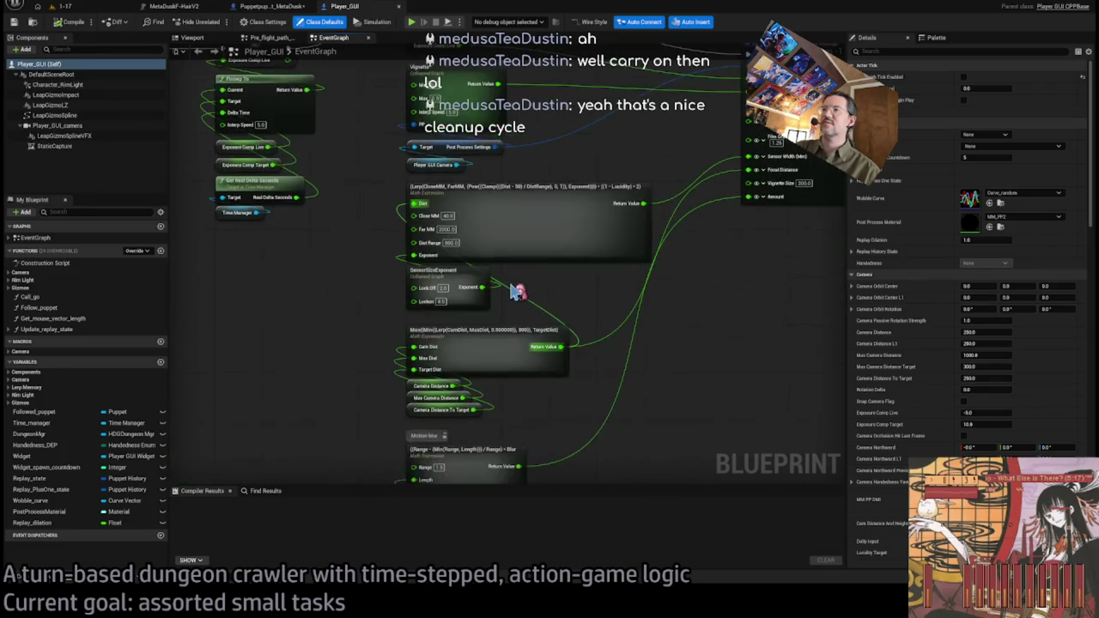
{"action": "scroll", "coordinate": [515, 292], "scroll_direction": "up", "scroll_amount": 1}
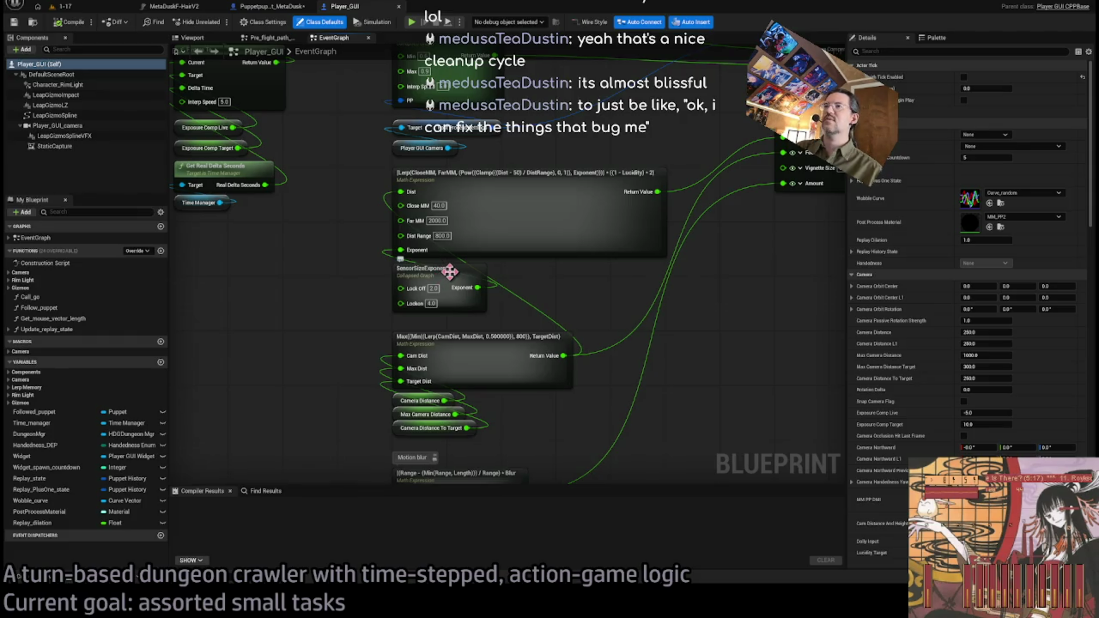
{"action": "double_click", "coordinate": [449, 271]}
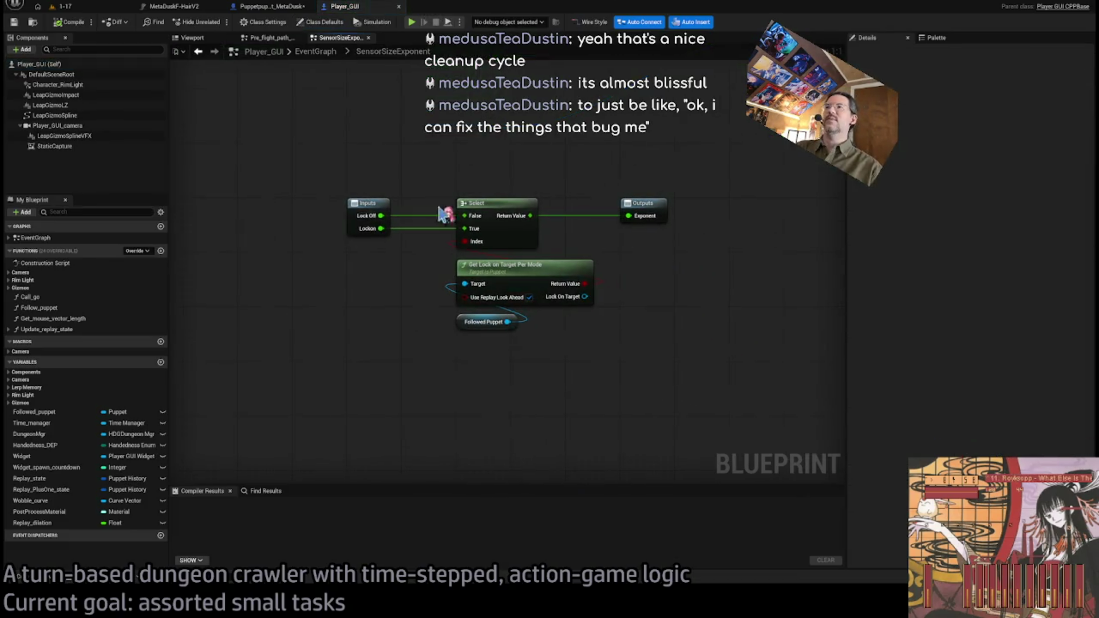
Return to the EventGraph and open the sensor-size Lerp math expression's inner graph
{"action": "left_click", "coordinate": [312, 57]}
{"action": "scroll", "coordinate": [423, 269], "scroll_direction": "down", "scroll_amount": 5}
{"action": "scroll", "coordinate": [651, 224], "scroll_direction": "up", "scroll_amount": 5}
{"action": "left_click_drag", "start_coordinate": [651, 225], "coordinate": [201, 300]}
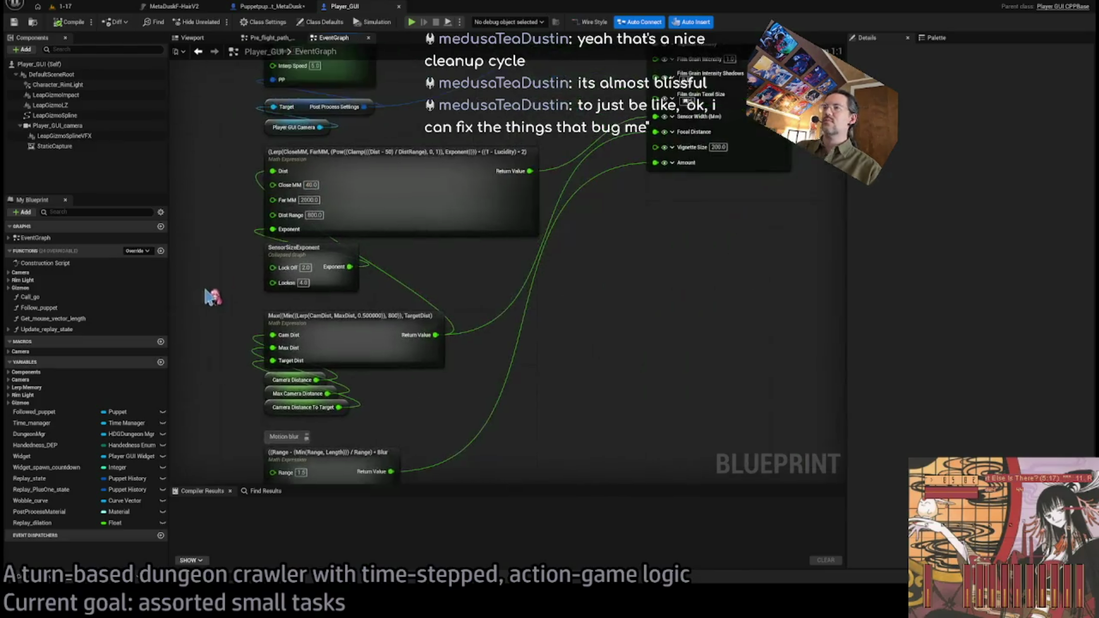
{"action": "scroll", "coordinate": [265, 274], "scroll_direction": "up", "scroll_amount": 3}
{"action": "double_click", "coordinate": [488, 239]}
Inspect the Inputs, Clamp, Power, Lerp and Lucidity nodes, then go back to the EventGraph
{"action": "left_click_drag", "start_coordinate": [636, 344], "coordinate": [445, 368]}
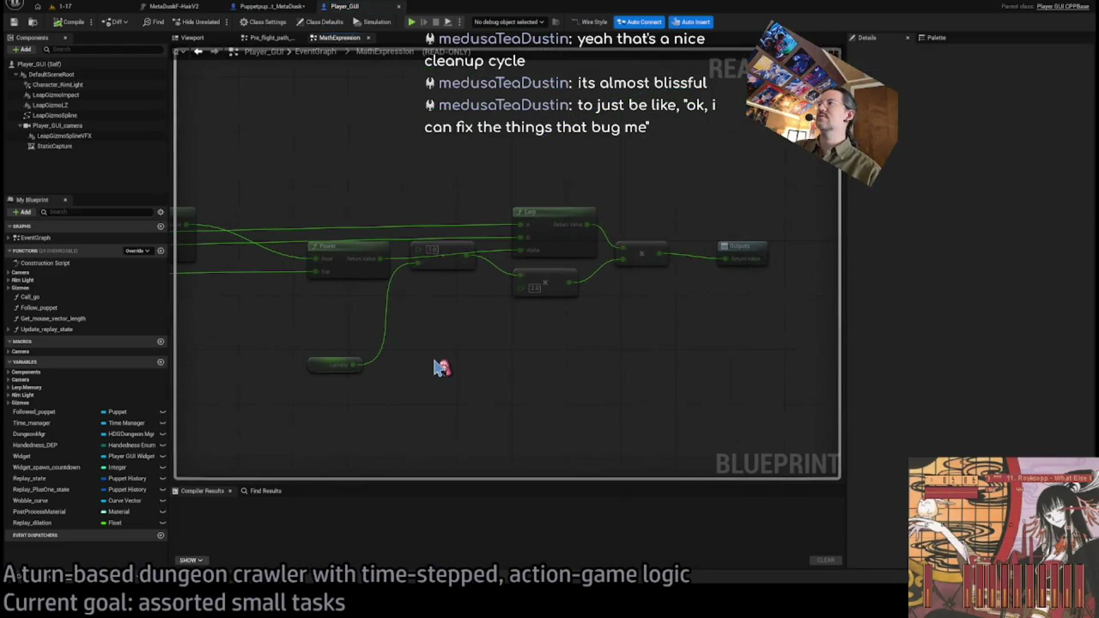
{"action": "mouse_move", "coordinate": [405, 338]}
{"action": "left_mouse_down"}
{"action": "mouse_move", "coordinate": [810, 309]}
{"action": "mouse_move", "coordinate": [751, 329]}
{"action": "left_mouse_up"}
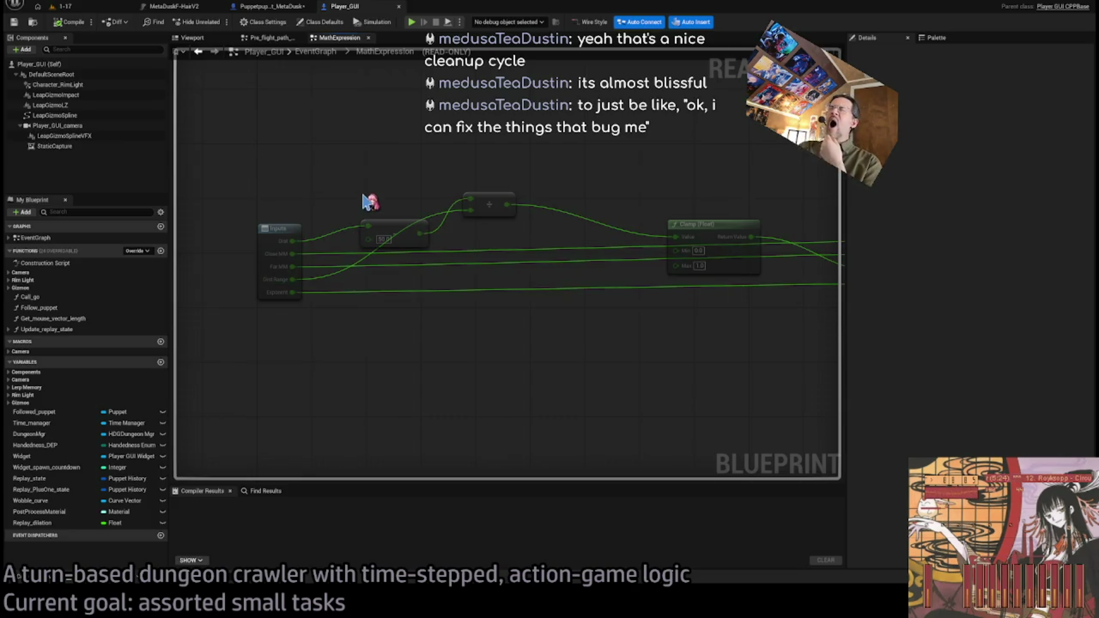
{"action": "left_click_drag", "start_coordinate": [556, 155], "coordinate": [461, 163]}
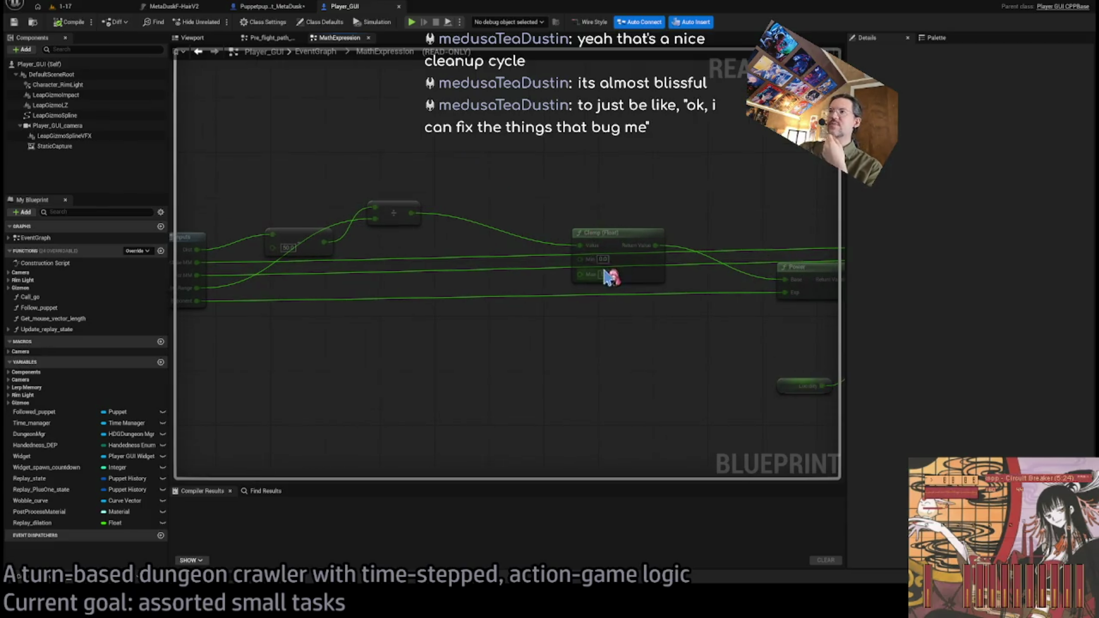
{"action": "left_click_drag", "start_coordinate": [604, 206], "coordinate": [369, 194]}
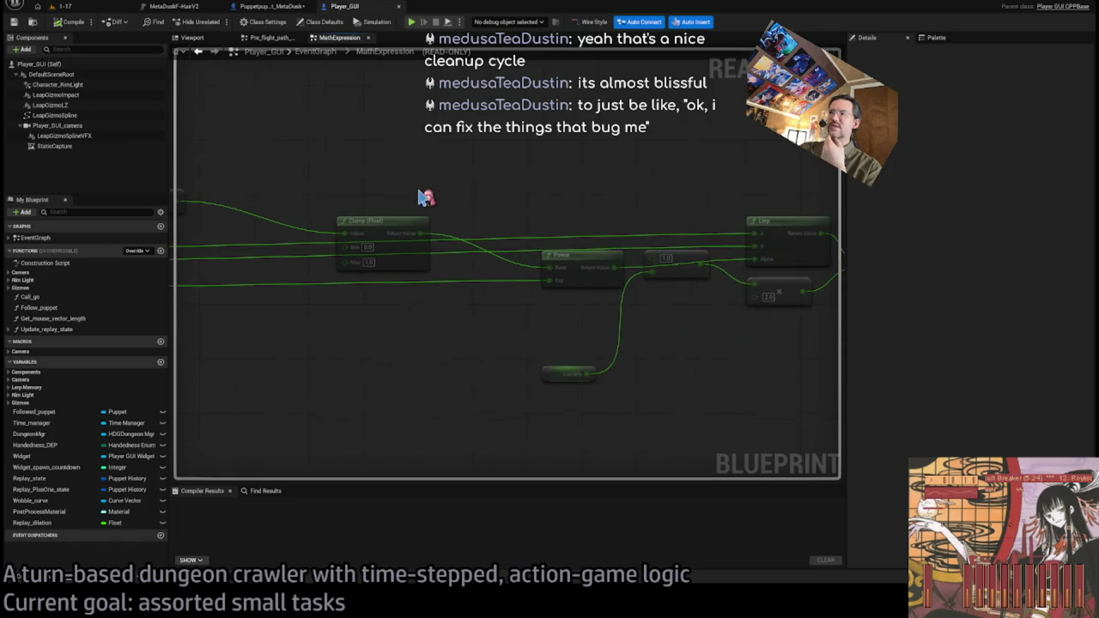
{"action": "mouse_move", "coordinate": [571, 224]}
{"action": "left_mouse_down"}
{"action": "mouse_move", "coordinate": [877, 195]}
{"action": "mouse_move", "coordinate": [607, 169]}
{"action": "mouse_move", "coordinate": [598, 233]}
{"action": "left_mouse_up"}
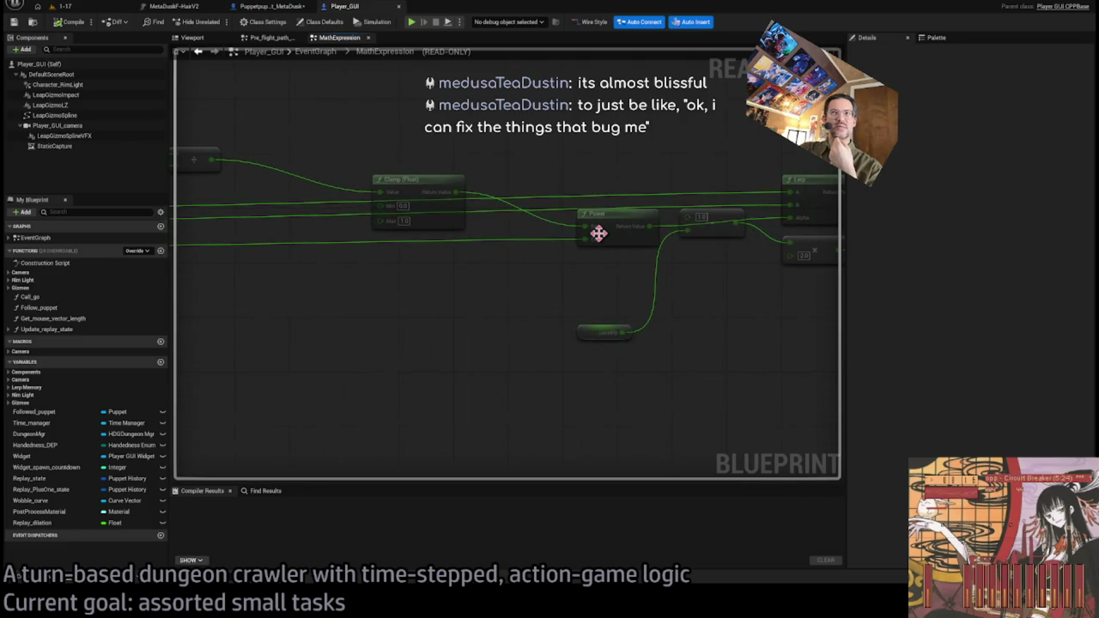
{"action": "mouse_move", "coordinate": [599, 233]}
{"action": "left_mouse_down"}
{"action": "mouse_move", "coordinate": [472, 303]}
{"action": "mouse_move", "coordinate": [409, 291]}
{"action": "mouse_move", "coordinate": [437, 311]}
{"action": "mouse_move", "coordinate": [252, 318]}
{"action": "left_mouse_up"}
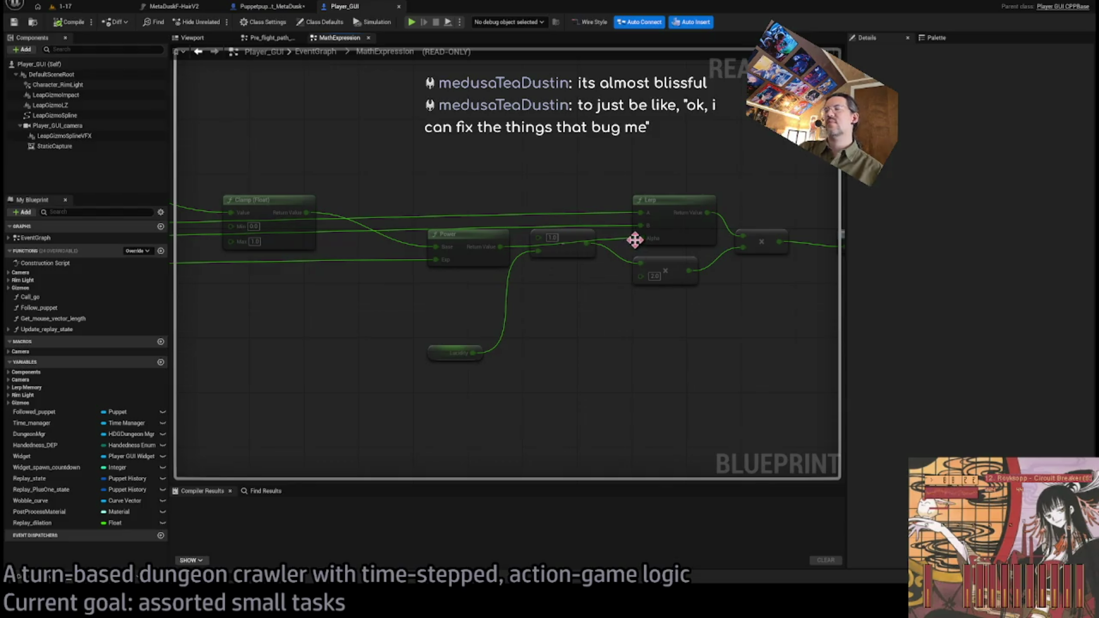
{"action": "left_click_drag", "start_coordinate": [447, 238], "coordinate": [766, 275]}
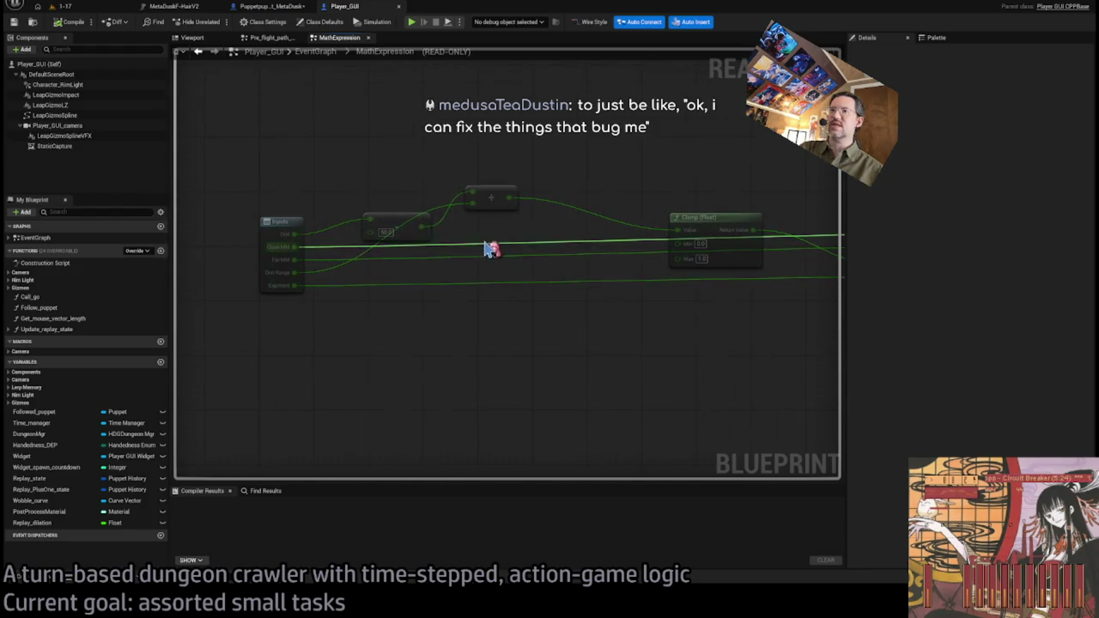
{"action": "left_click", "coordinate": [314, 52]}
Set Far MM to 2000 and Dist Range to 800 on the Math Expression node
{"action": "scroll", "coordinate": [416, 275], "scroll_direction": "up", "scroll_amount": 5}
{"action": "scroll", "coordinate": [398, 341], "scroll_direction": "down", "scroll_amount": 5}
{"action": "scroll", "coordinate": [397, 341], "scroll_direction": "up", "scroll_amount": 5}
{"action": "left_click", "coordinate": [418, 358]}
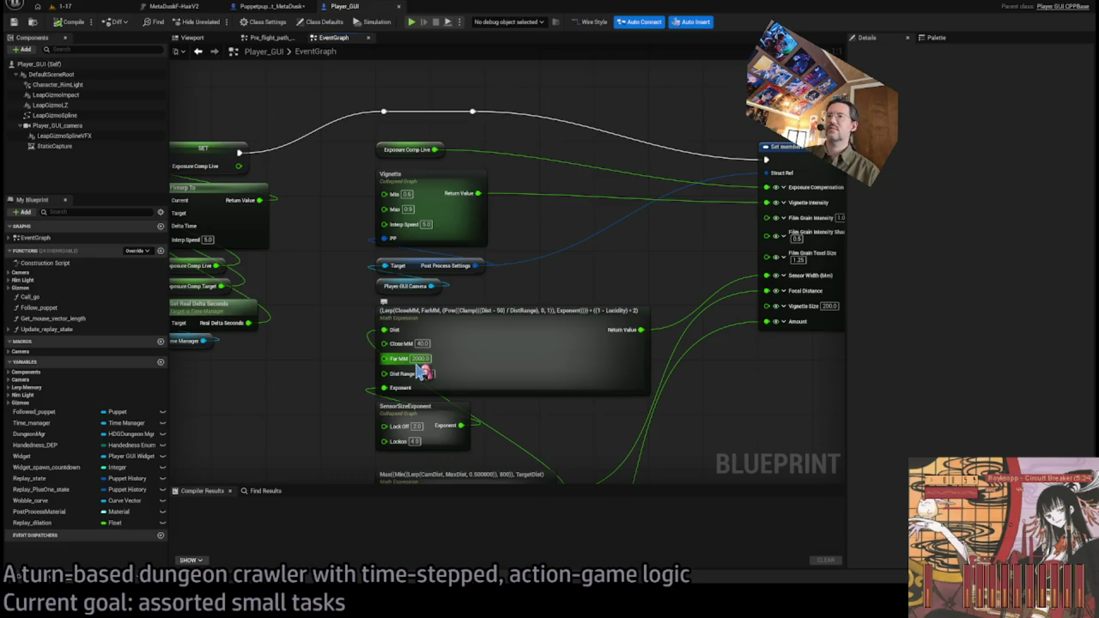
Change the SensorSizeExponent Lock Off value from 2.0, then show level 1-17
{"action": "left_click_drag", "start_coordinate": [536, 413], "coordinate": [595, 316]}
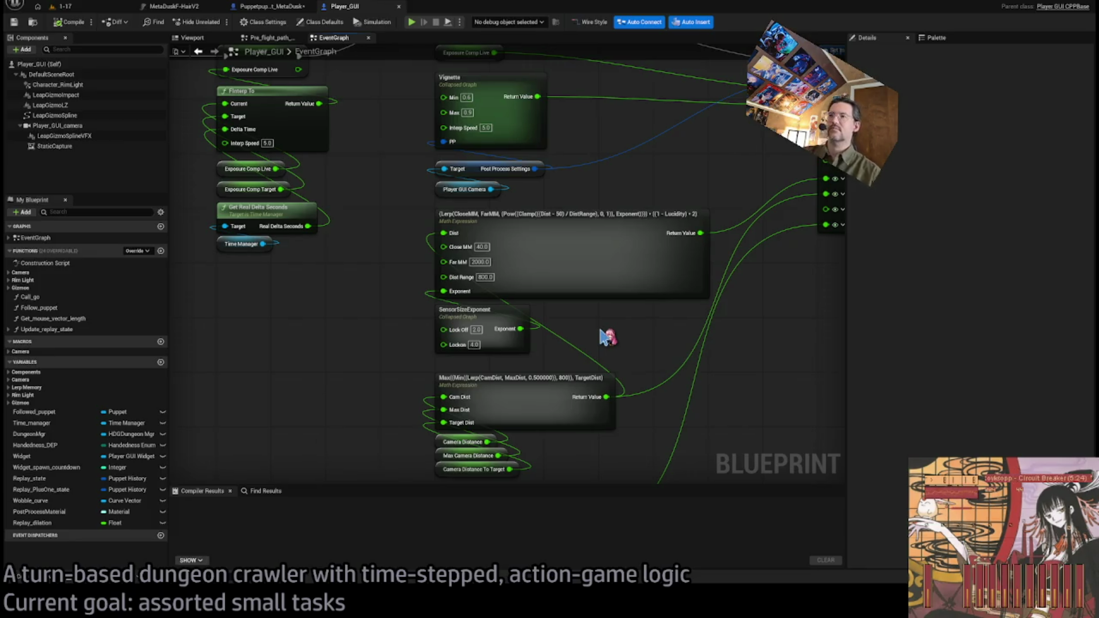
{"action": "left_click", "coordinate": [476, 330]}
{"action": "type", "text": "0.5"}
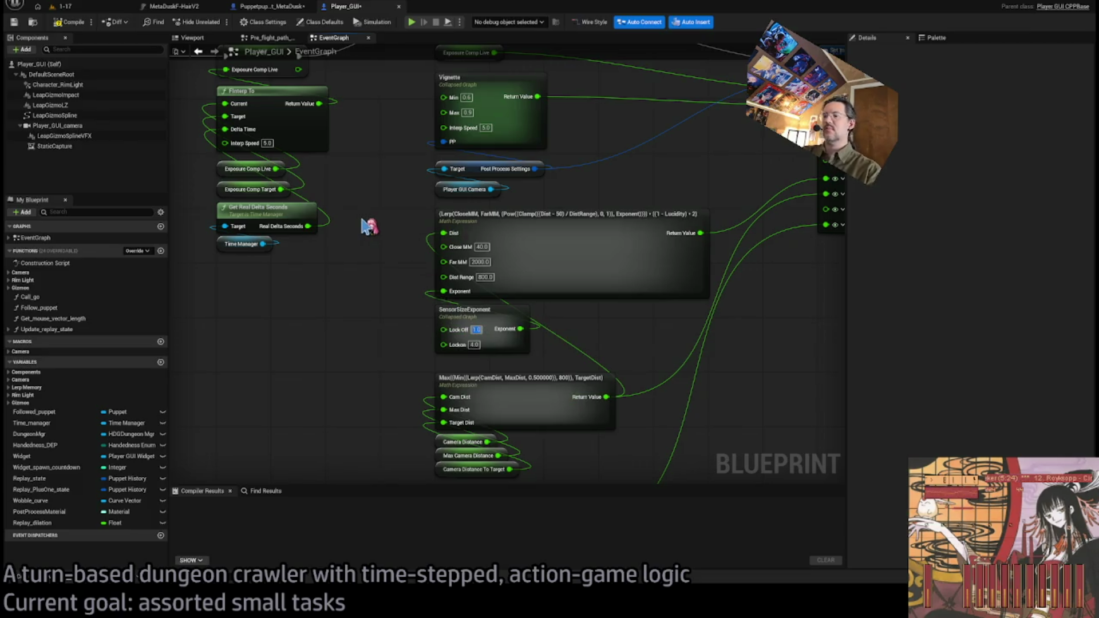
{"action": "left_click", "coordinate": [73, 7]}
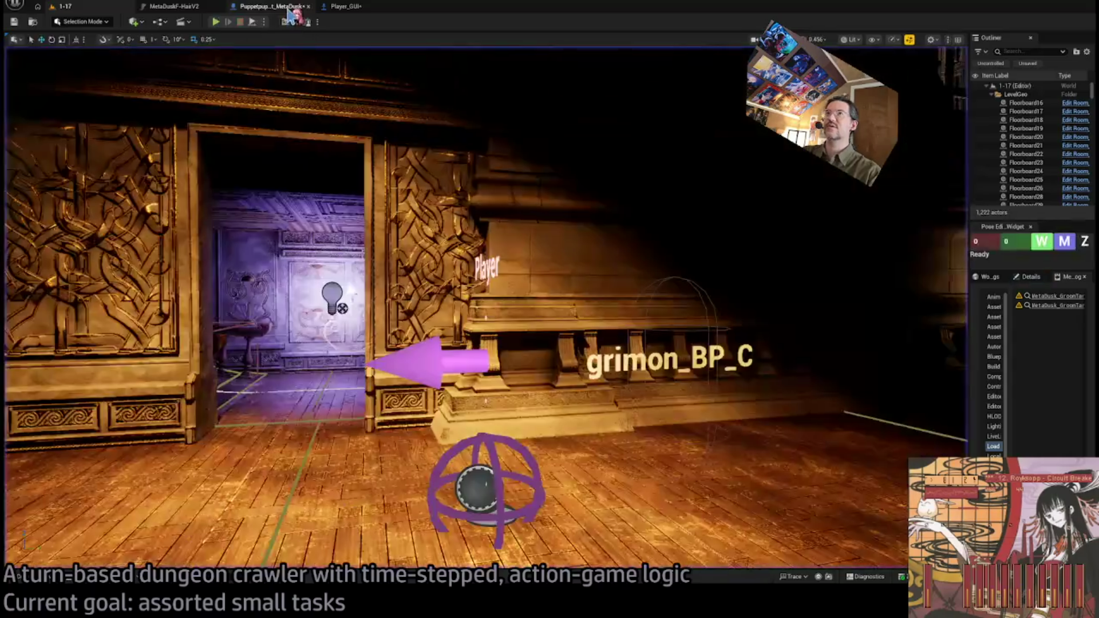
Edit the SensorSizeExponent Lockon value and recompile Player_GUI
{"action": "left_click", "coordinate": [291, 12]}
{"action": "left_click", "coordinate": [344, 6]}
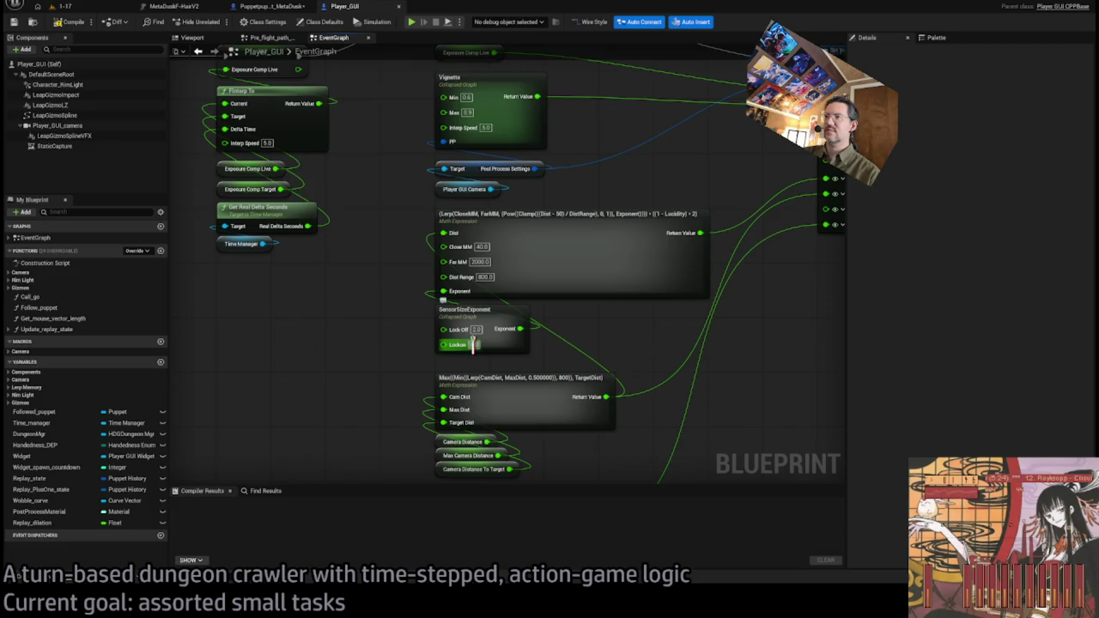
{"action": "left_click", "coordinate": [473, 344]}
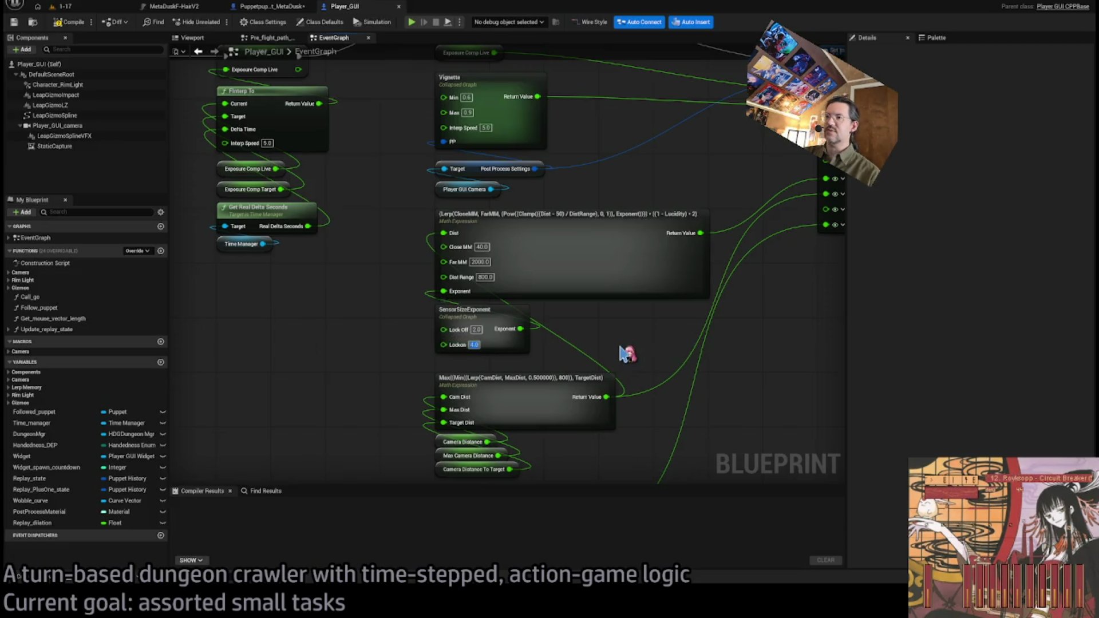
{"action": "left_click", "coordinate": [70, 21]}
Return to the 1-17 level and start a Play in Editor session
{"action": "left_click", "coordinate": [63, 6]}
{"action": "left_click", "coordinate": [172, 7]}
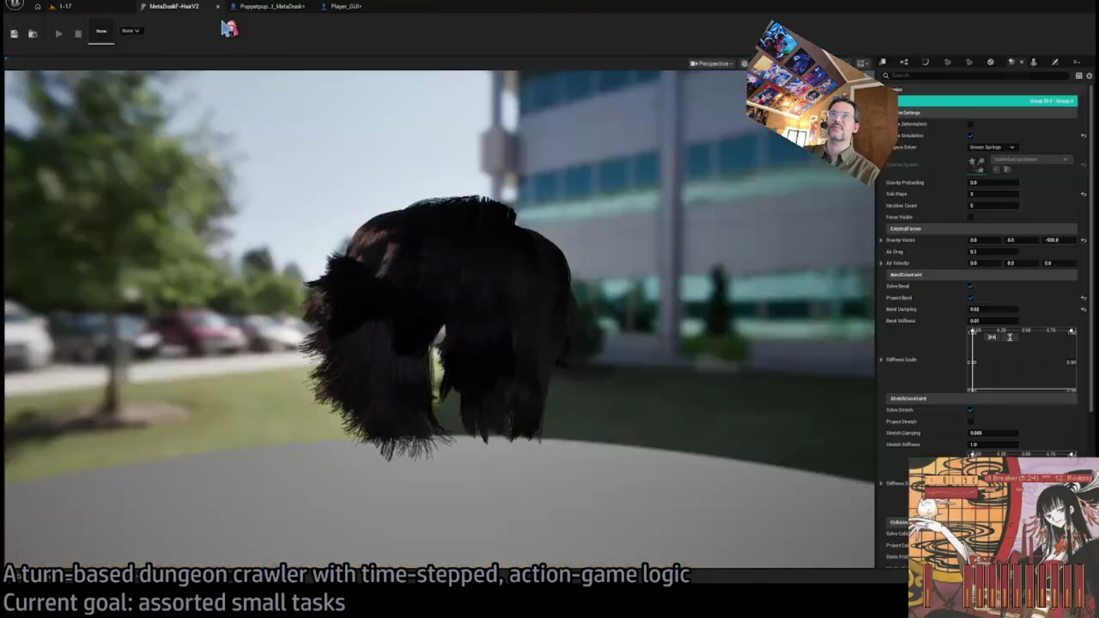
{"action": "left_click", "coordinate": [63, 6]}
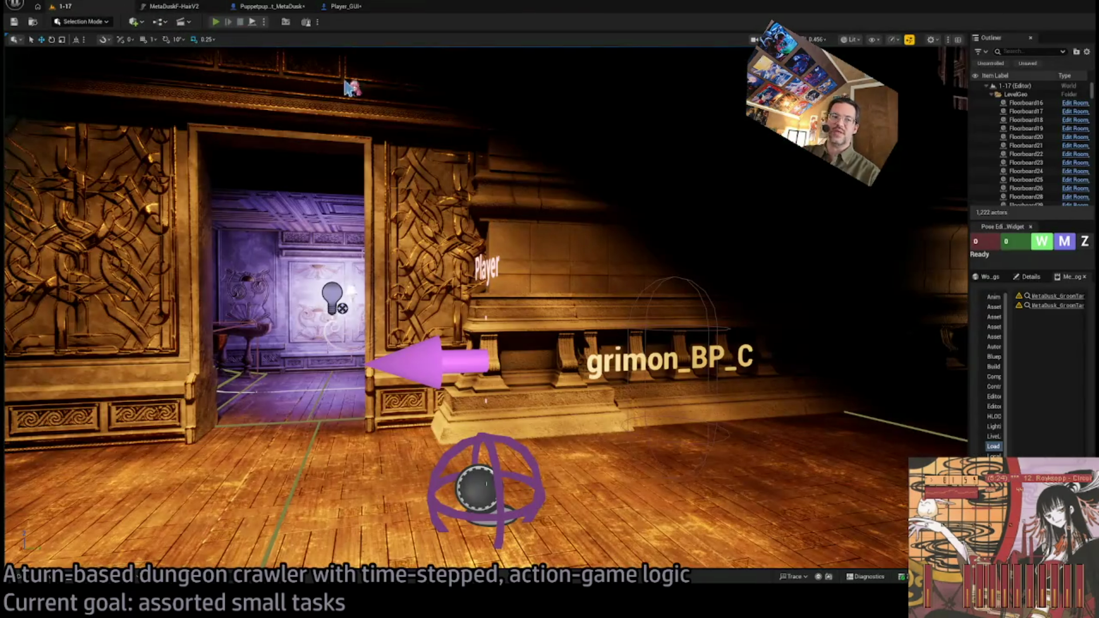
{"action": "key", "text": "alt+p"}
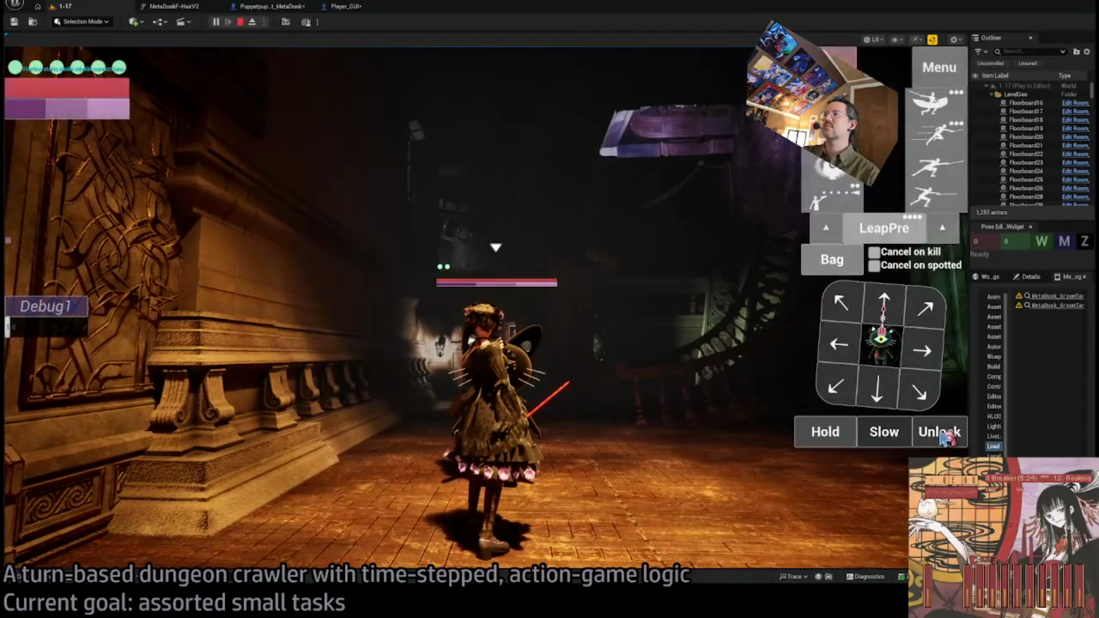
Unlock, fire a projectile, then lock and unlock the cat enemy before stopping play
{"action": "left_click", "coordinate": [937, 433]}
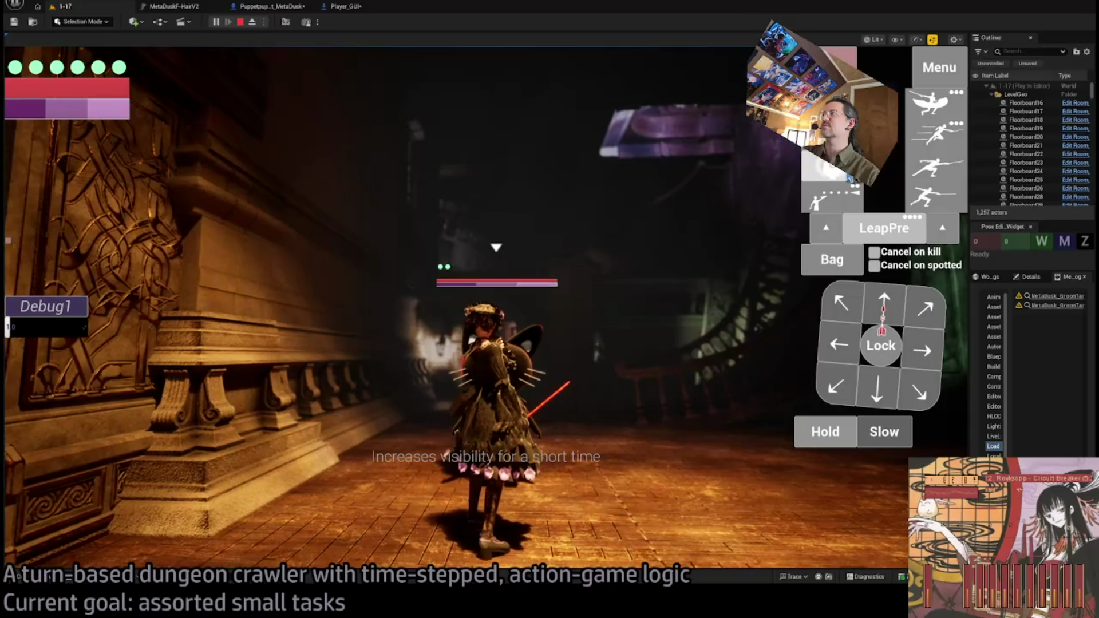
{"action": "left_click", "coordinate": [833, 194]}
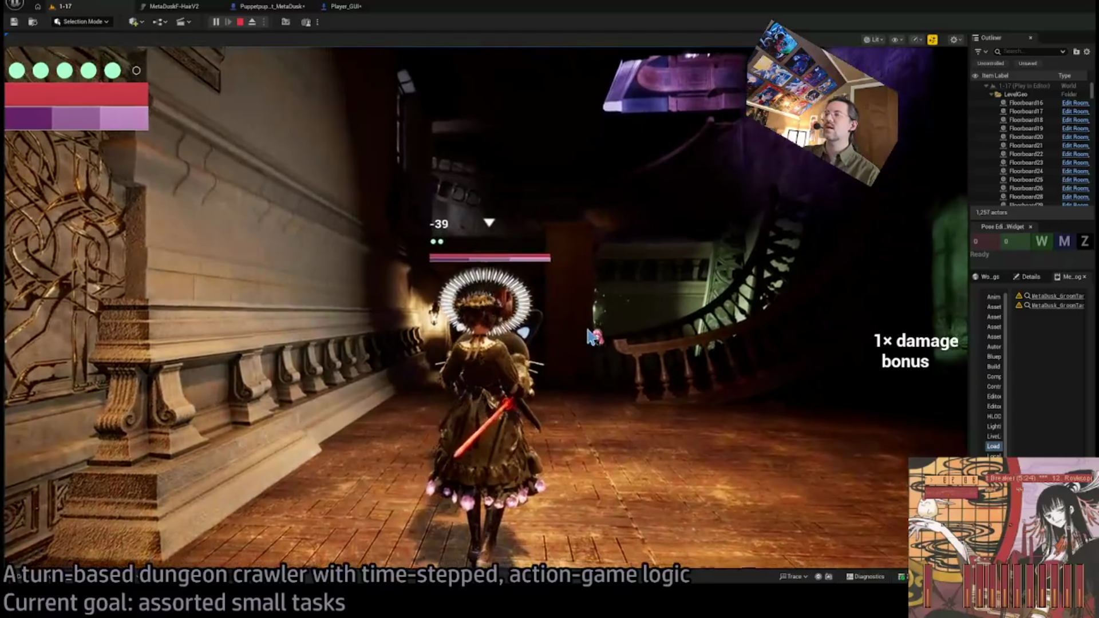
{"action": "left_click", "coordinate": [879, 346]}
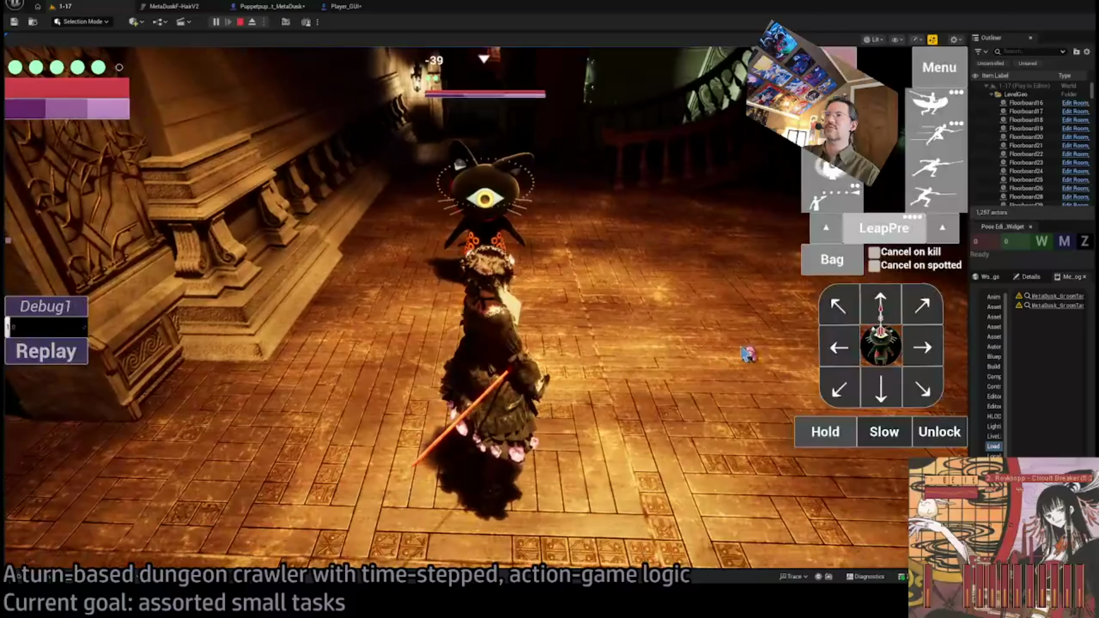
{"action": "left_click", "coordinate": [881, 346]}
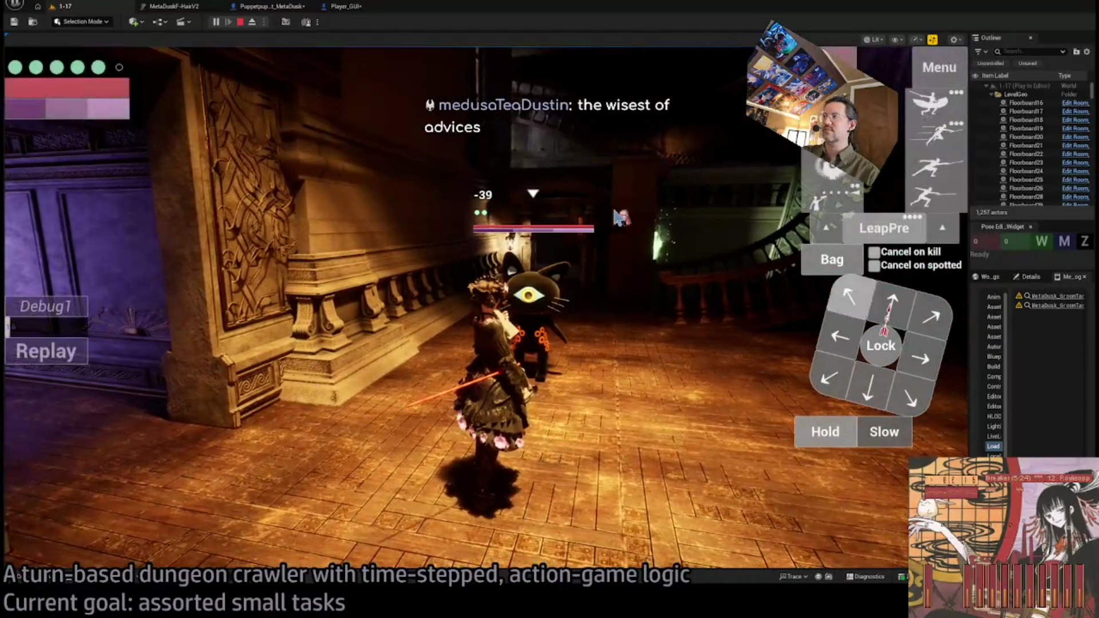
{"action": "left_click", "coordinate": [240, 22]}
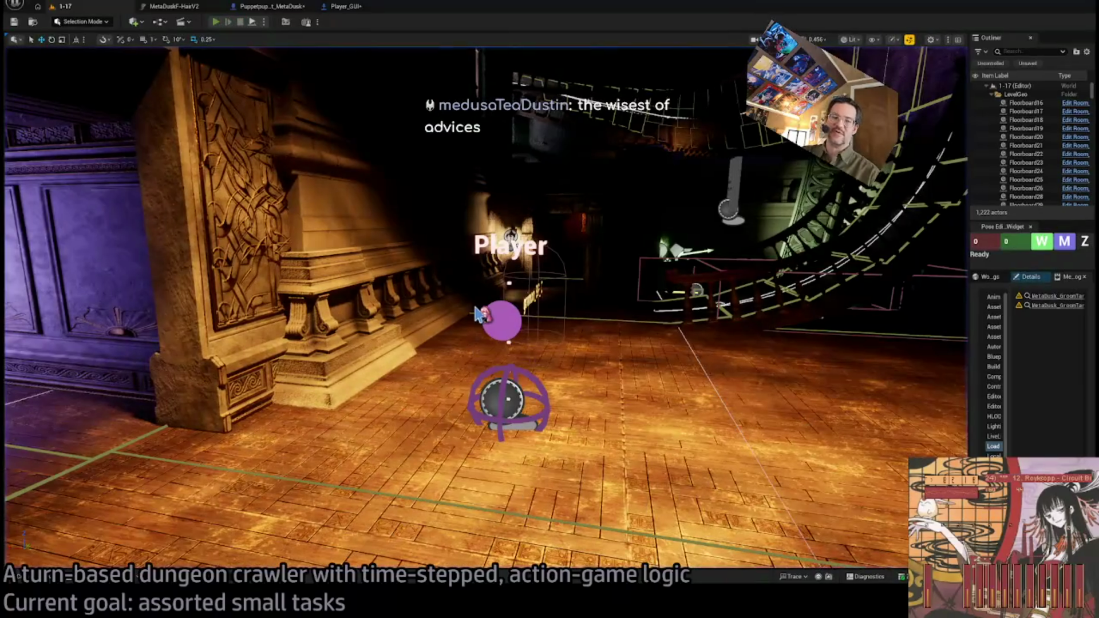
Restart the play-test, queue a move, and execute turns locked onto the cat
{"action": "key", "text": "alt+p"}
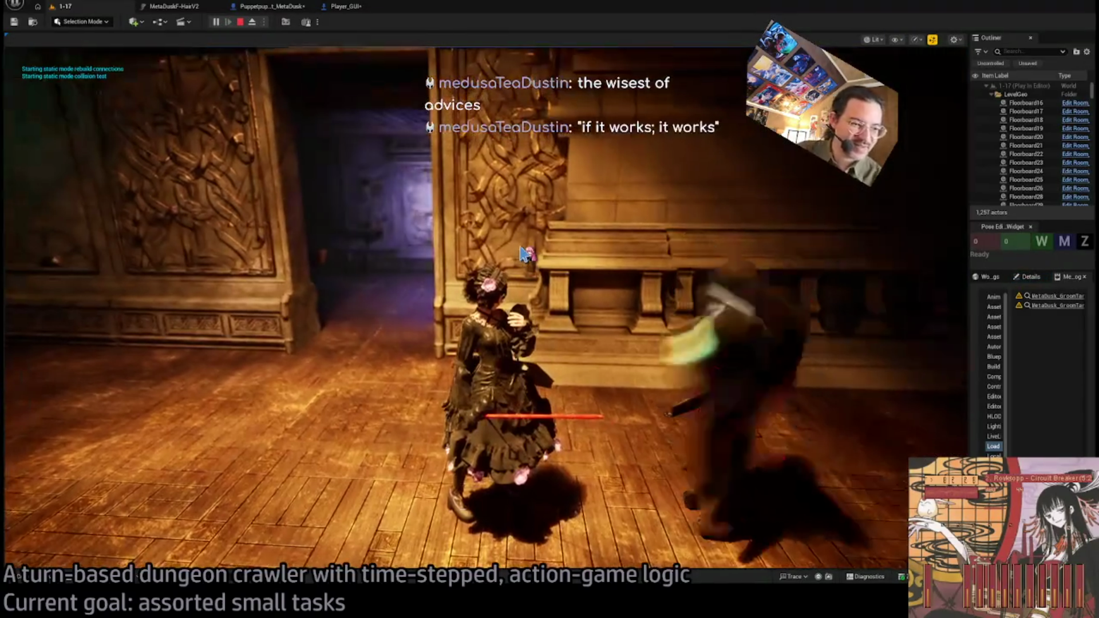
{"action": "left_click", "coordinate": [849, 351]}
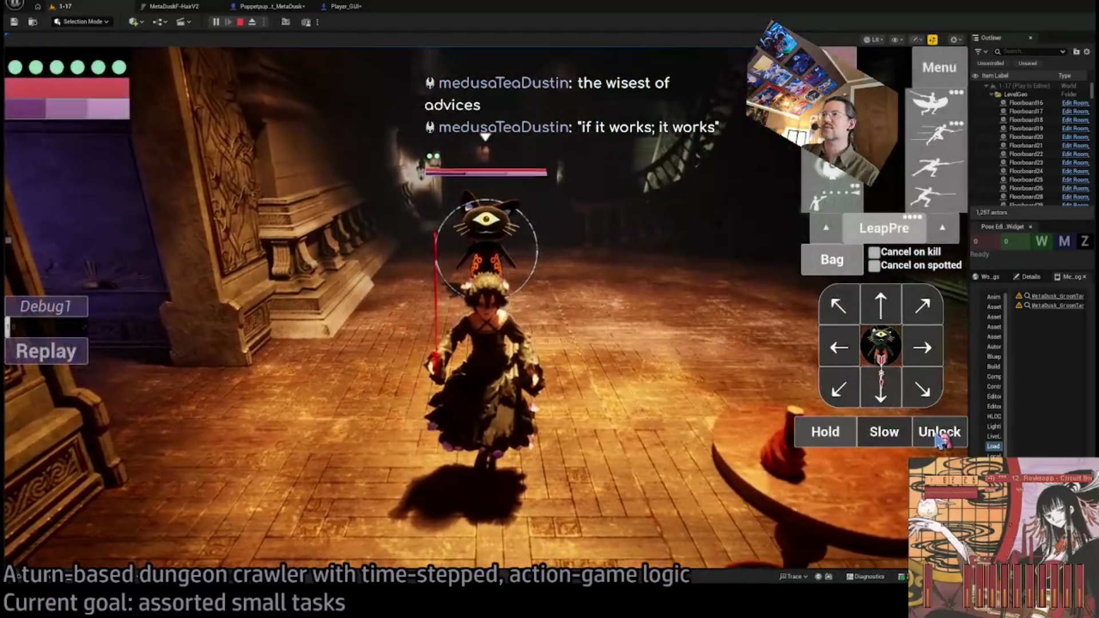
{"action": "left_click", "coordinate": [880, 349]}
{"action": "left_click", "coordinate": [816, 431]}
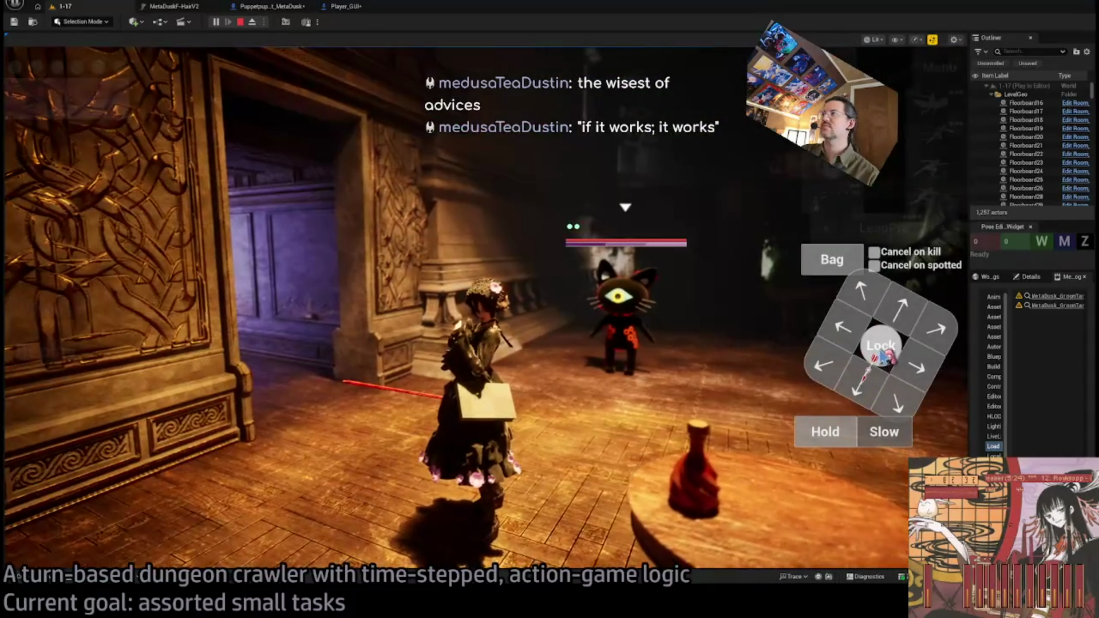
{"action": "left_click", "coordinate": [884, 350]}
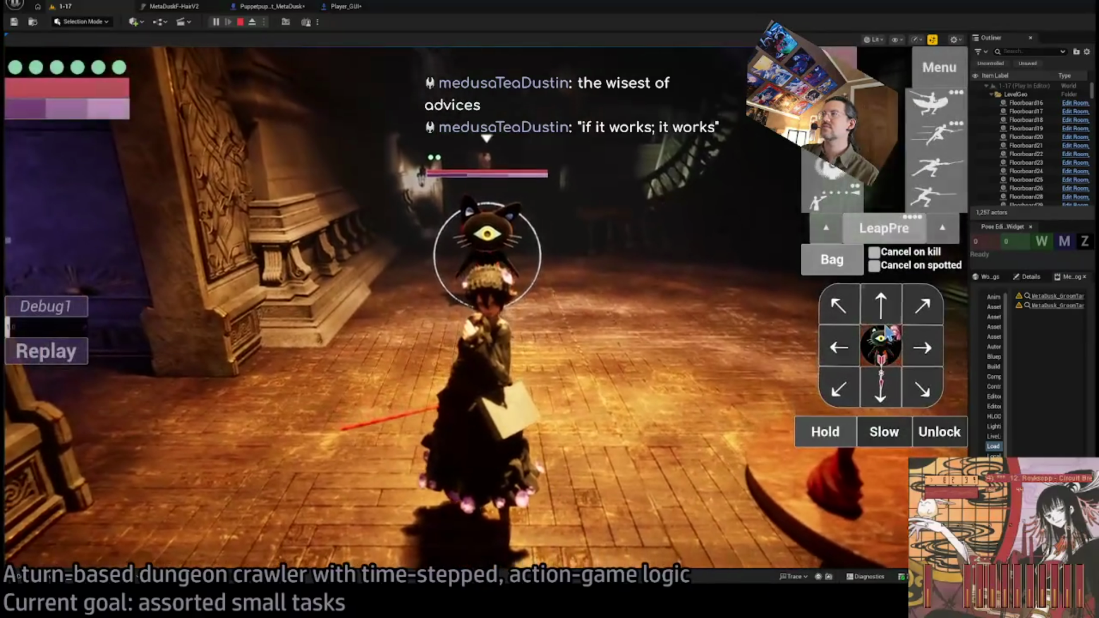
{"action": "left_click", "coordinate": [830, 433]}
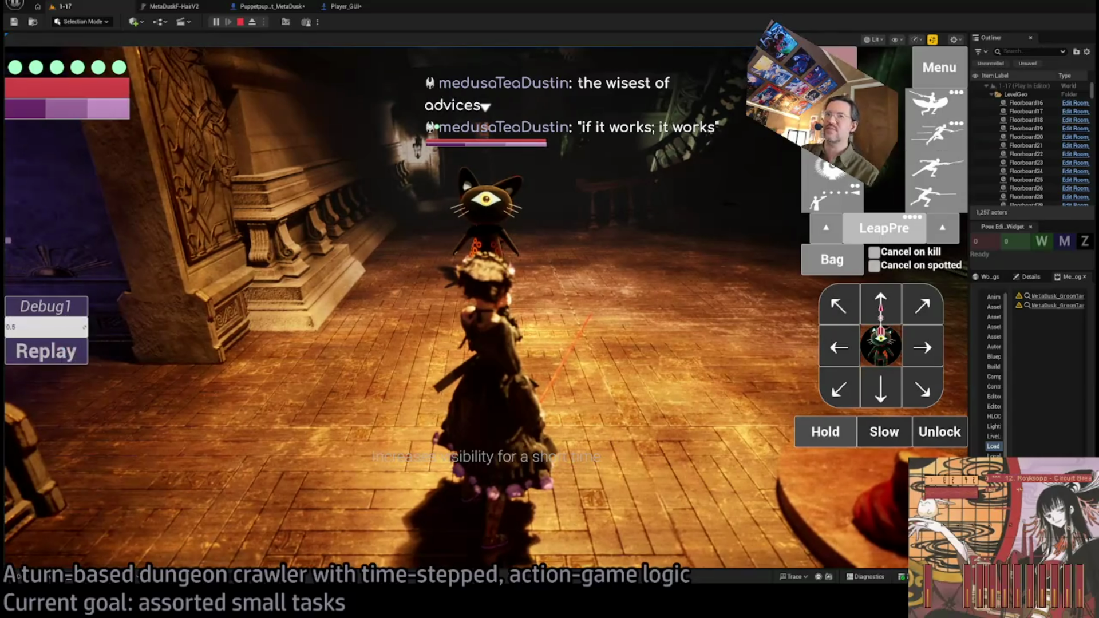
Replay the last turn, launch a leaping thrust attack, and end the session
{"action": "left_click", "coordinate": [66, 360]}
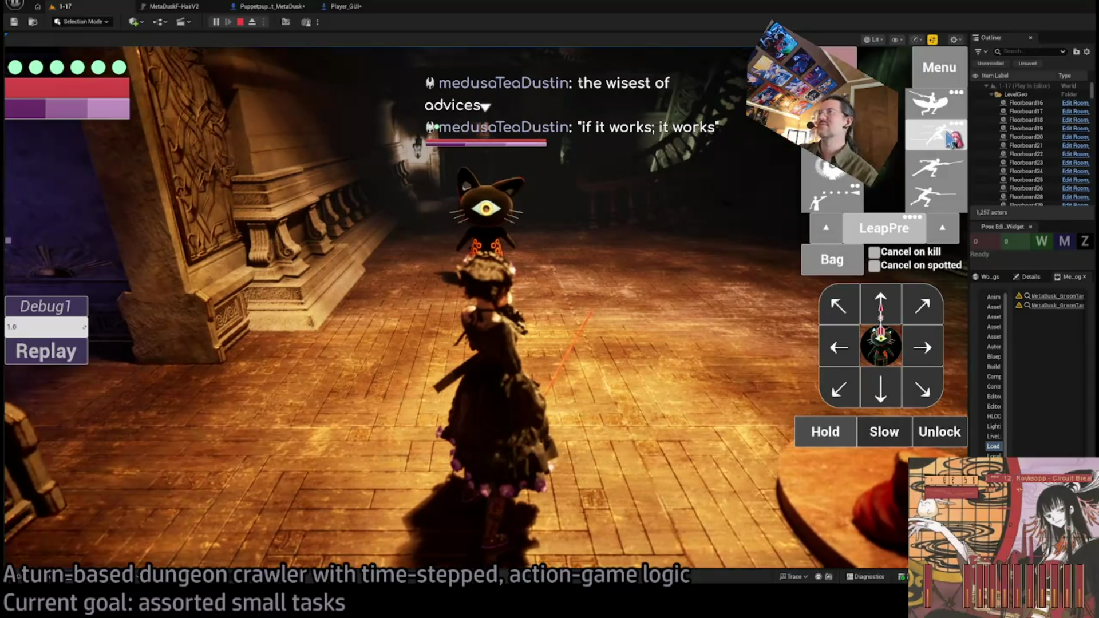
{"action": "left_click", "coordinate": [950, 139]}
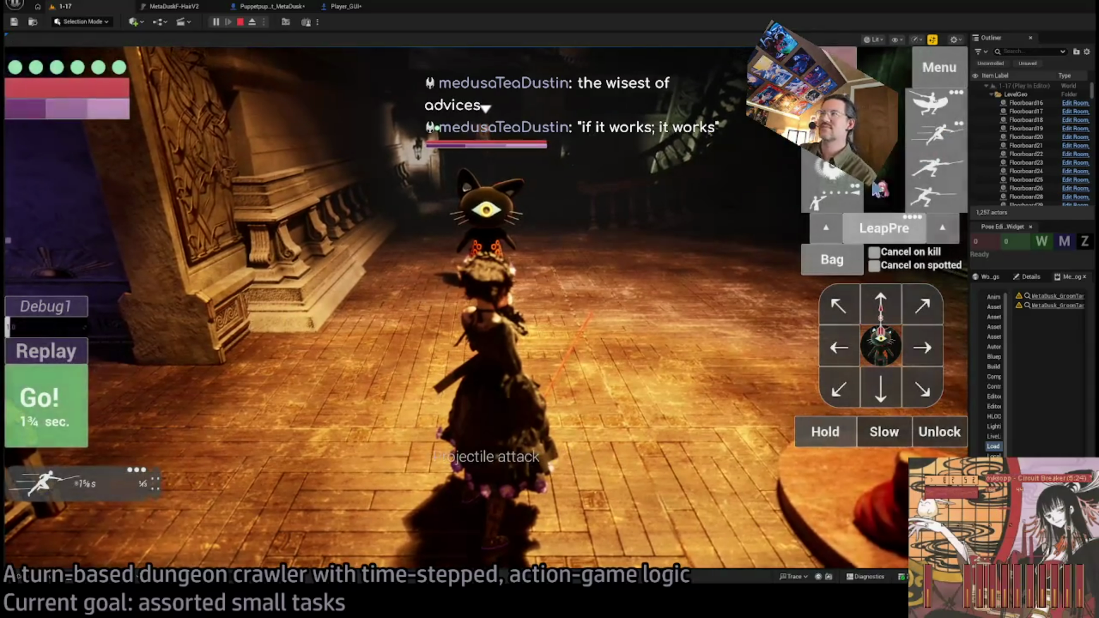
{"action": "left_click", "coordinate": [86, 429]}
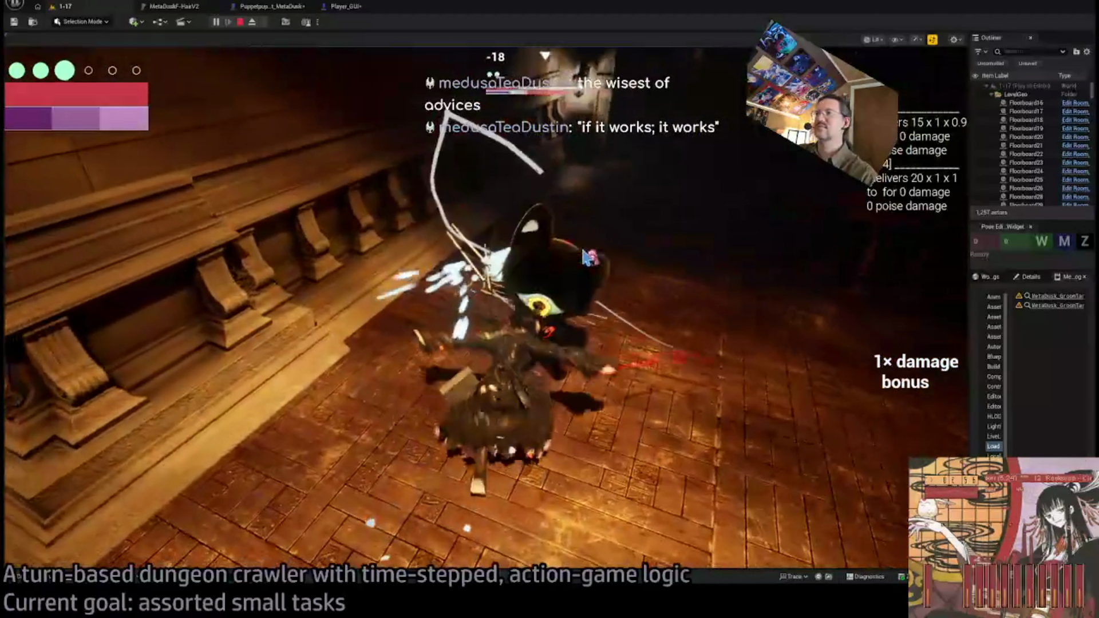
{"action": "key", "text": "Escape"}
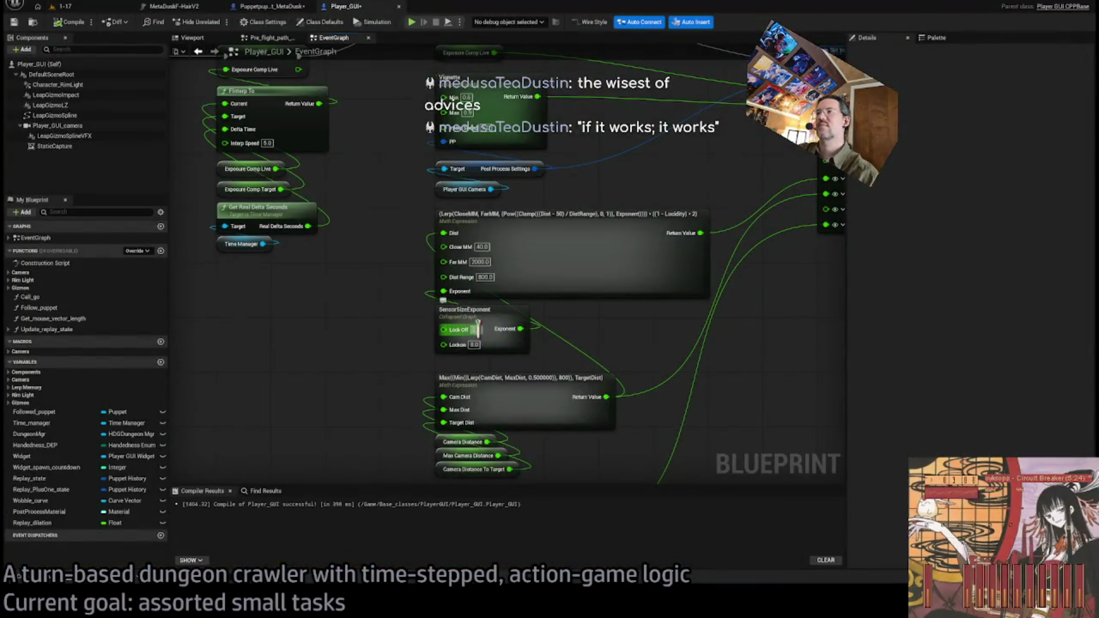
Run a quick 1-17 play session, then go back to the Player_GUI graph
{"action": "left_click", "coordinate": [62, 7]}
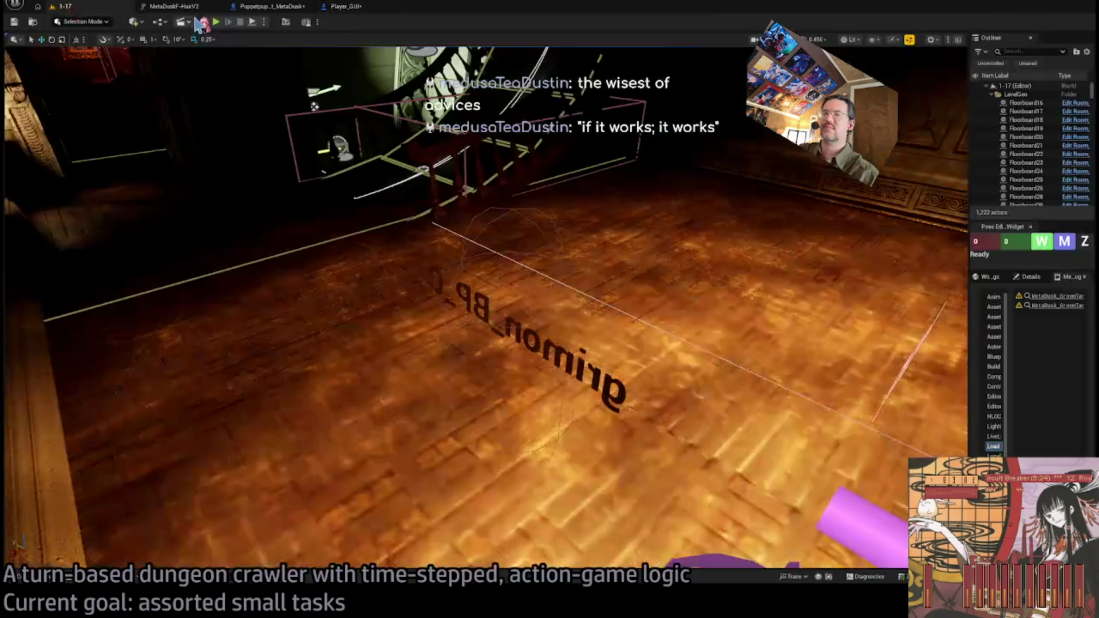
{"action": "key", "text": "alt+p"}
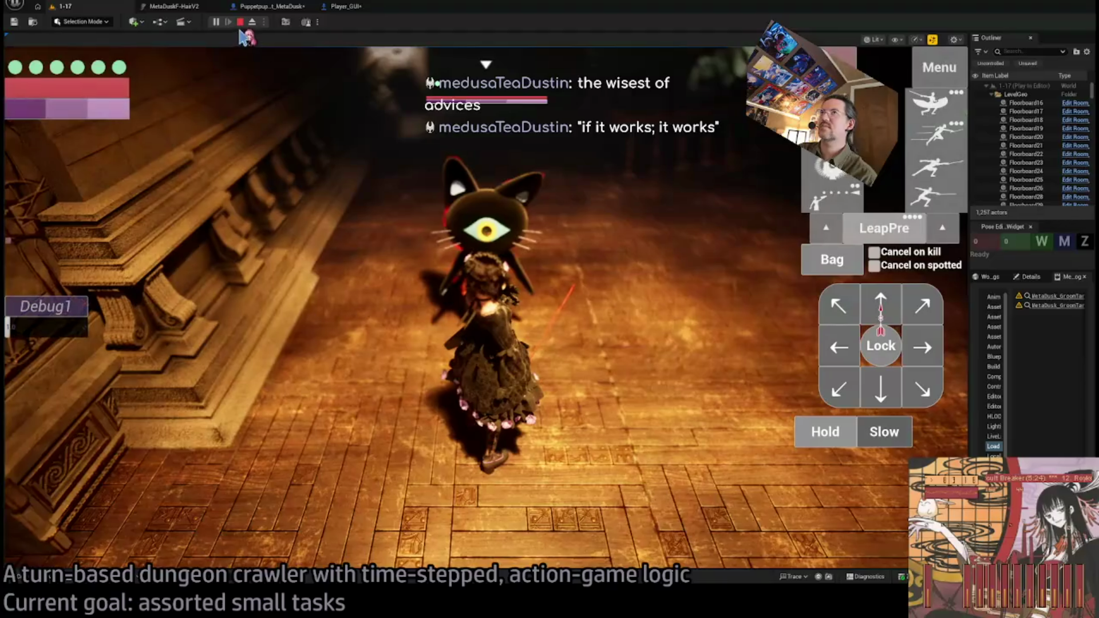
{"action": "left_click", "coordinate": [343, 7]}
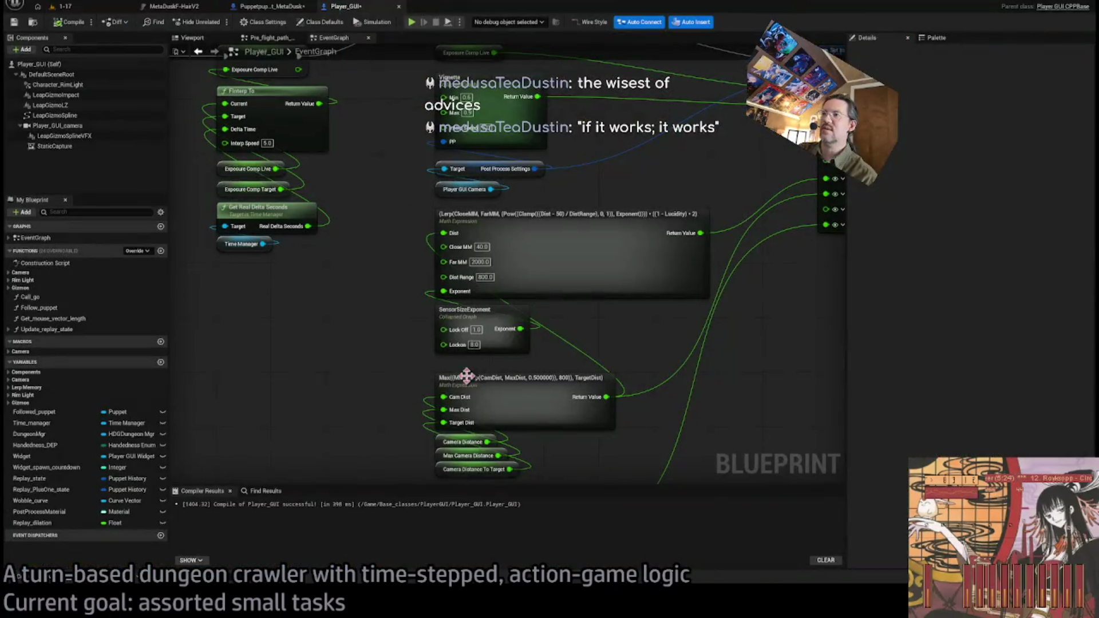
Set the Lockon exponent to 2 and play-test locking onto the cat
{"action": "type", "text": "2"}
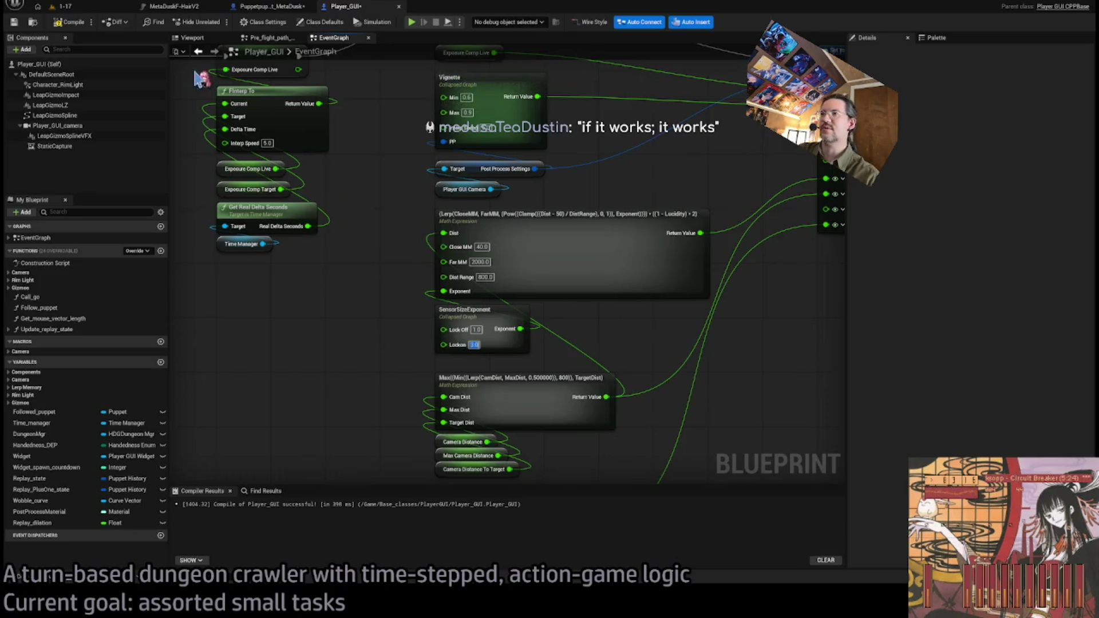
{"action": "left_click", "coordinate": [66, 8]}
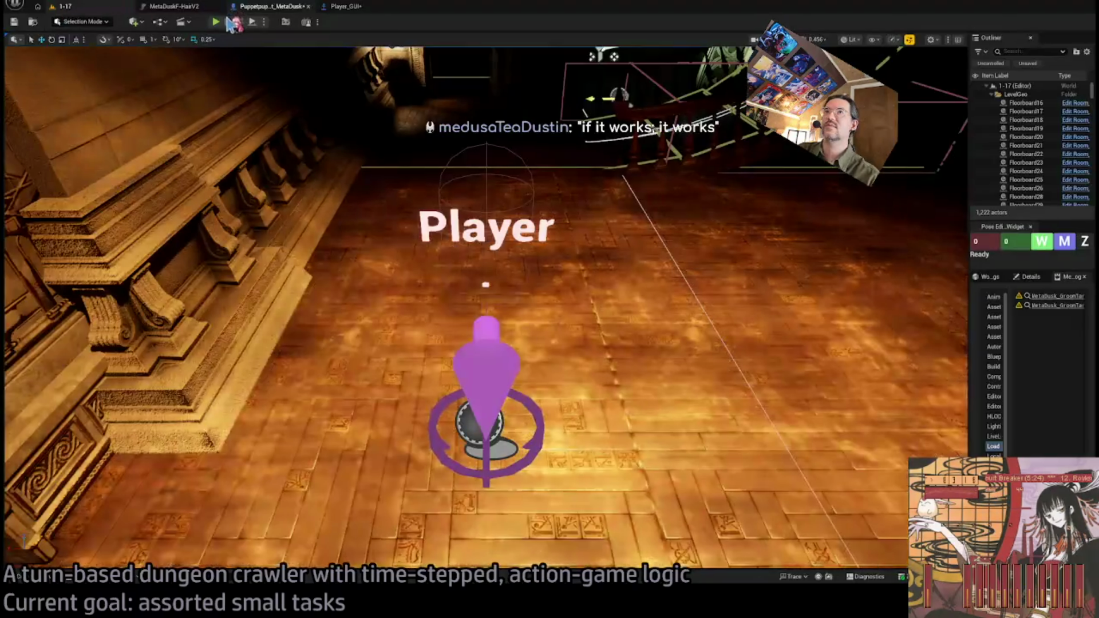
{"action": "key", "text": "alt+p"}
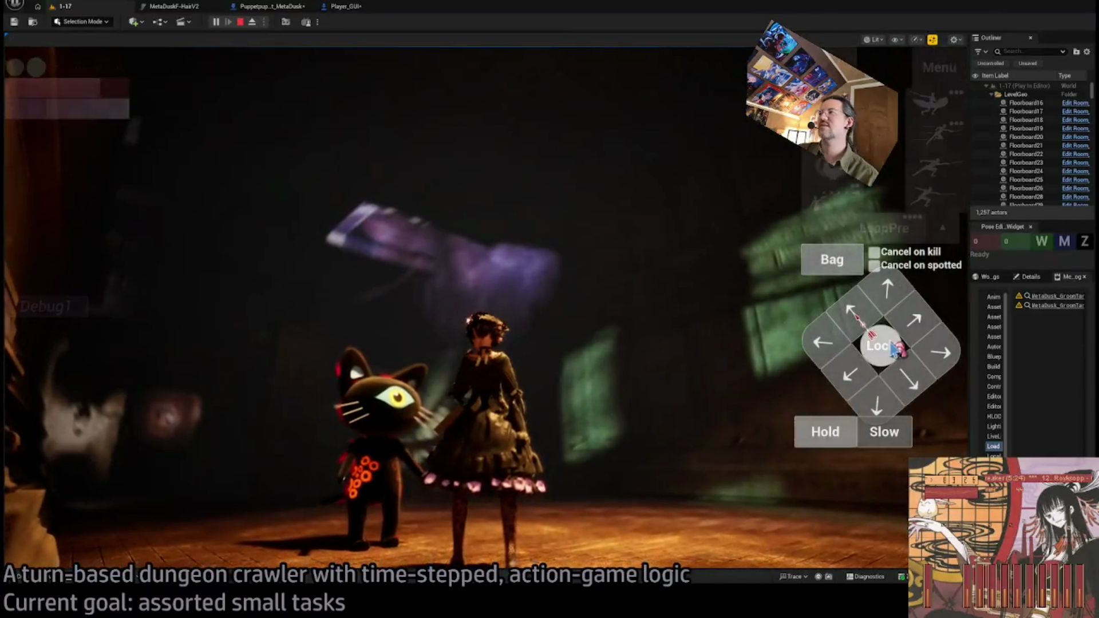
{"action": "left_click", "coordinate": [893, 348]}
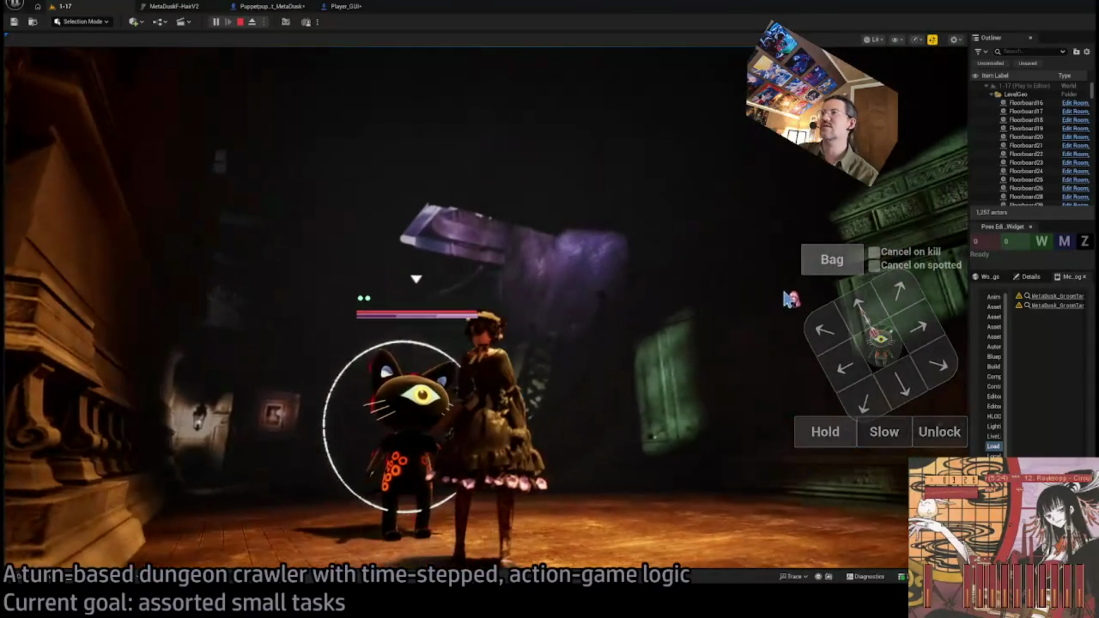
{"action": "left_click", "coordinate": [345, 7]}
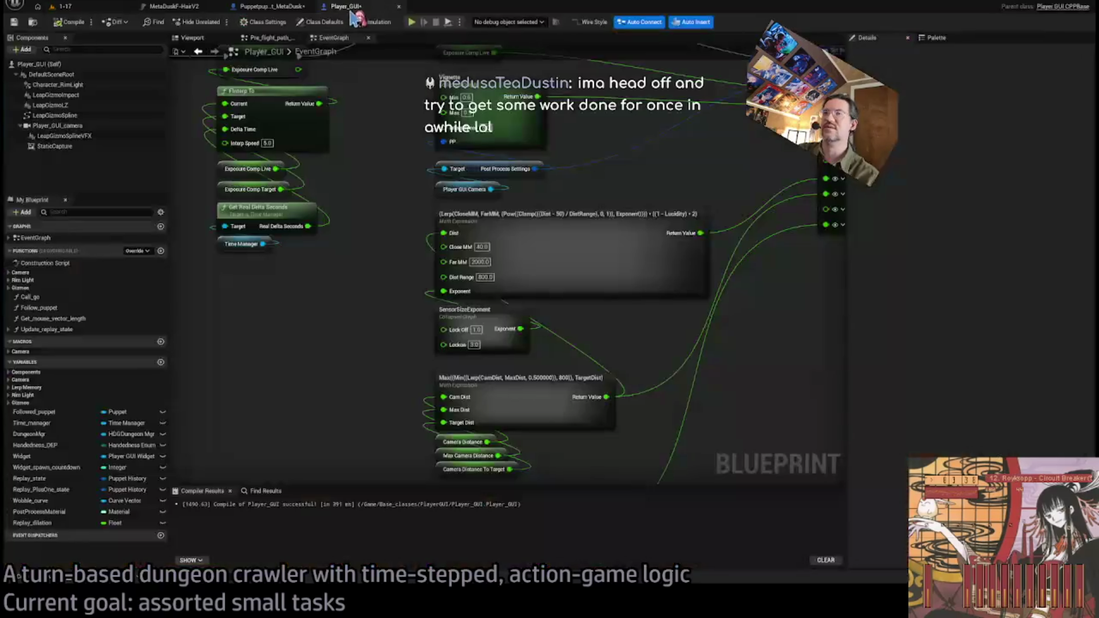
Set SensorSizeExponent Lock Off to 2.0 and Lockon to 3.0, then compile
{"action": "left_click", "coordinate": [474, 329]}
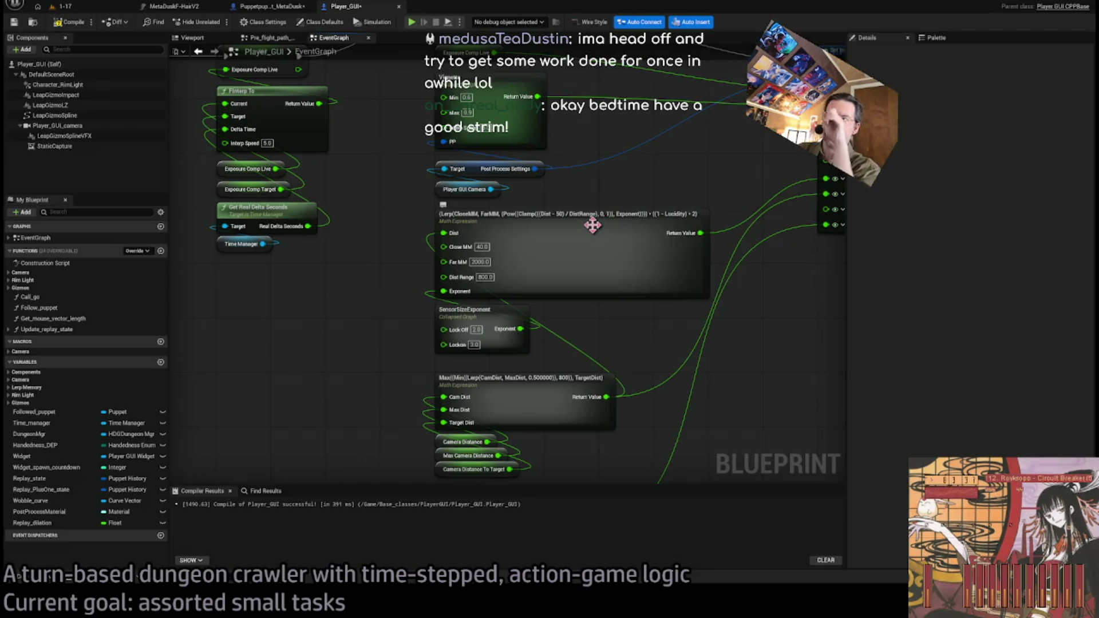
{"action": "type", "text": "2"}
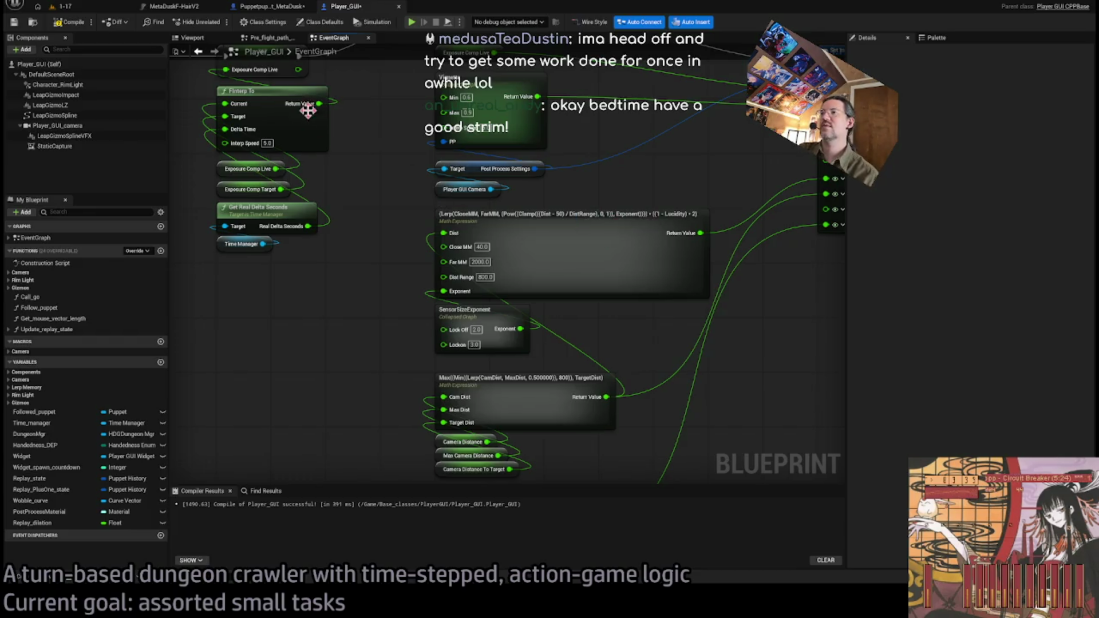
{"action": "key", "text": "Return"}
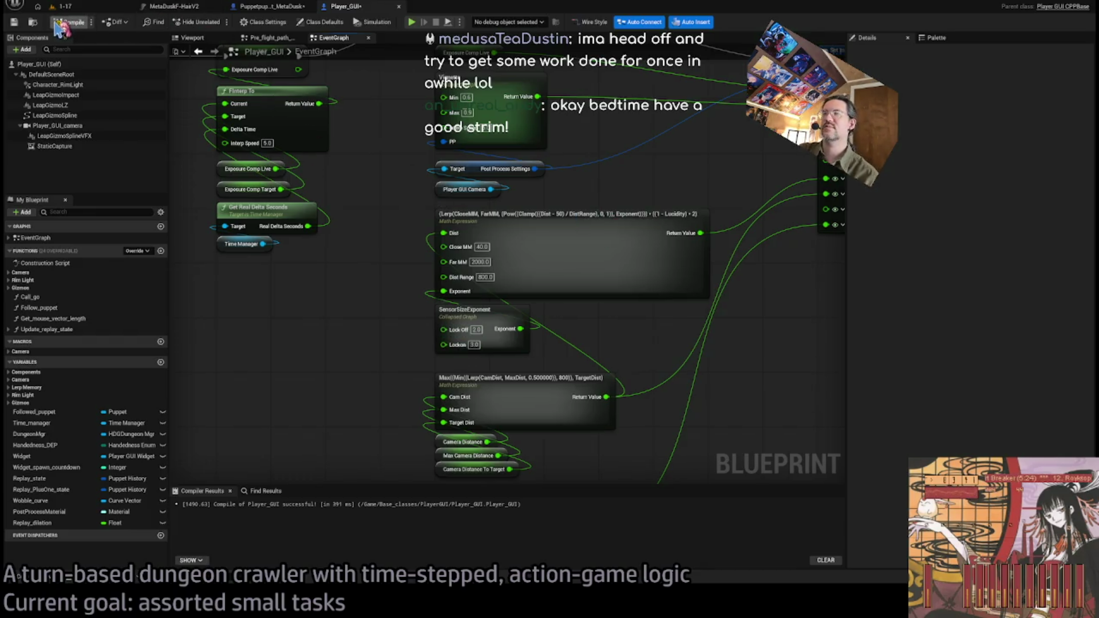
{"action": "left_click", "coordinate": [74, 7]}
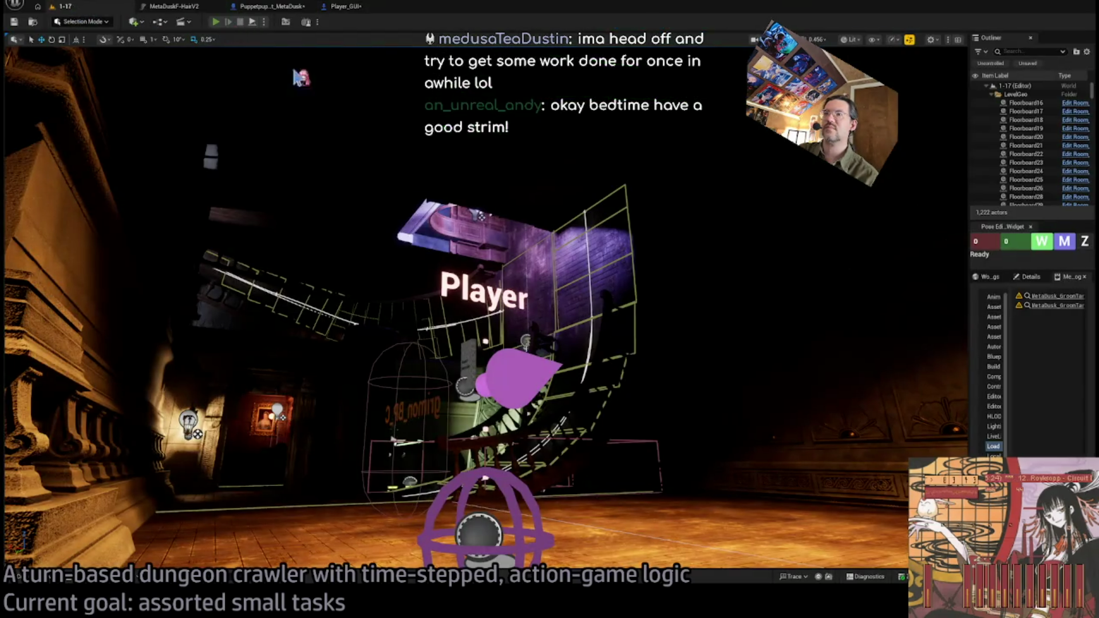
Play-test the level, toggling lock-on to the cat to compare the blur, then stop
{"action": "key", "text": "alt+p"}
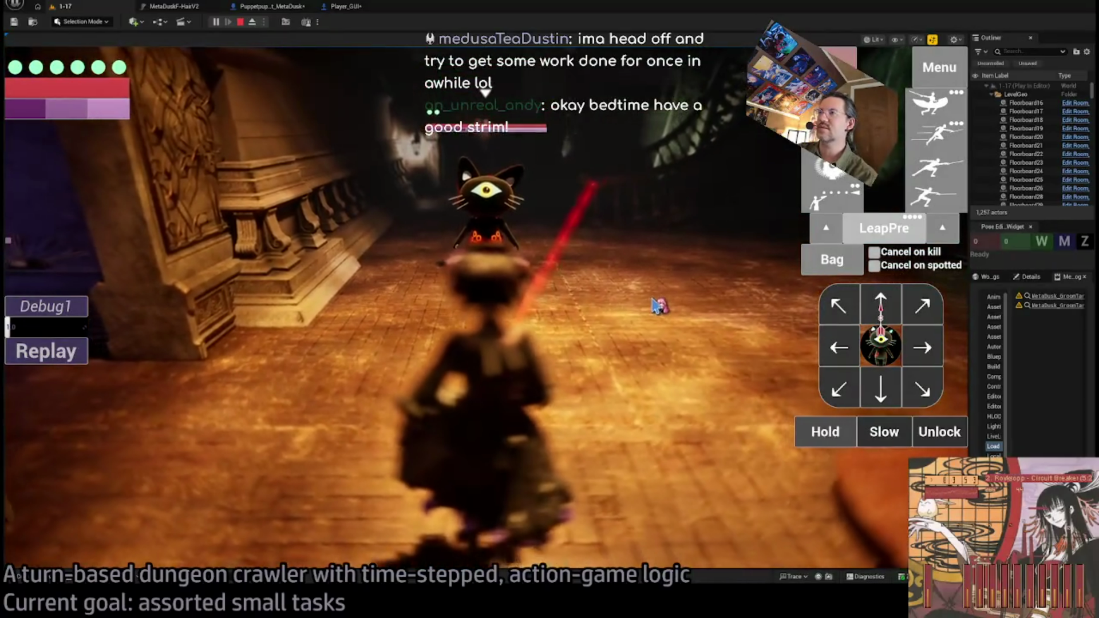
{"action": "left_click", "coordinate": [874, 388]}
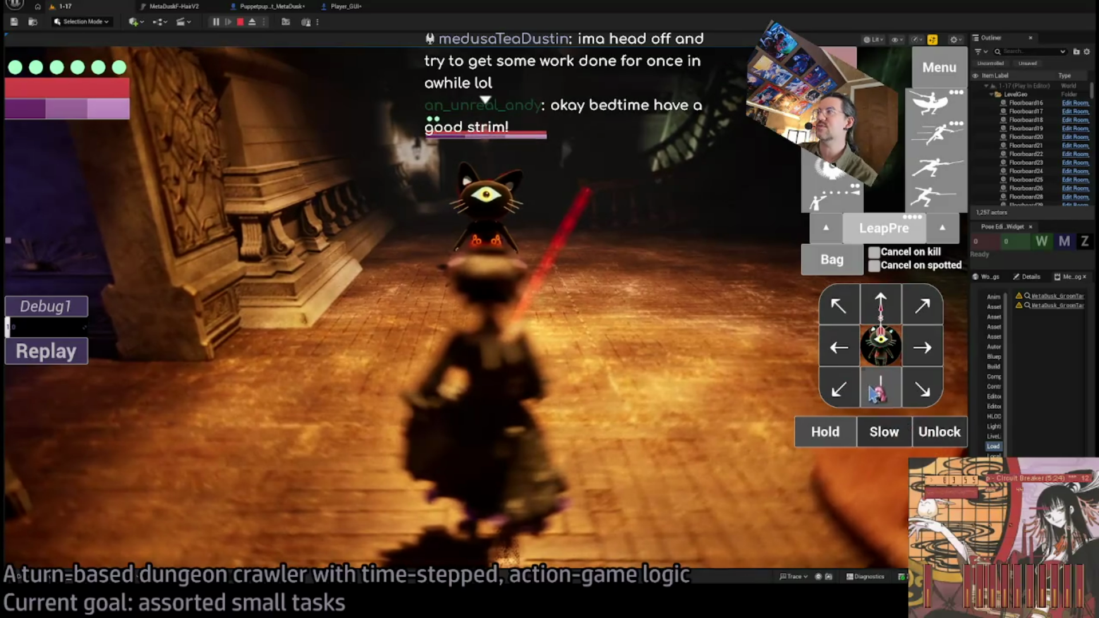
{"action": "left_click", "coordinate": [36, 405]}
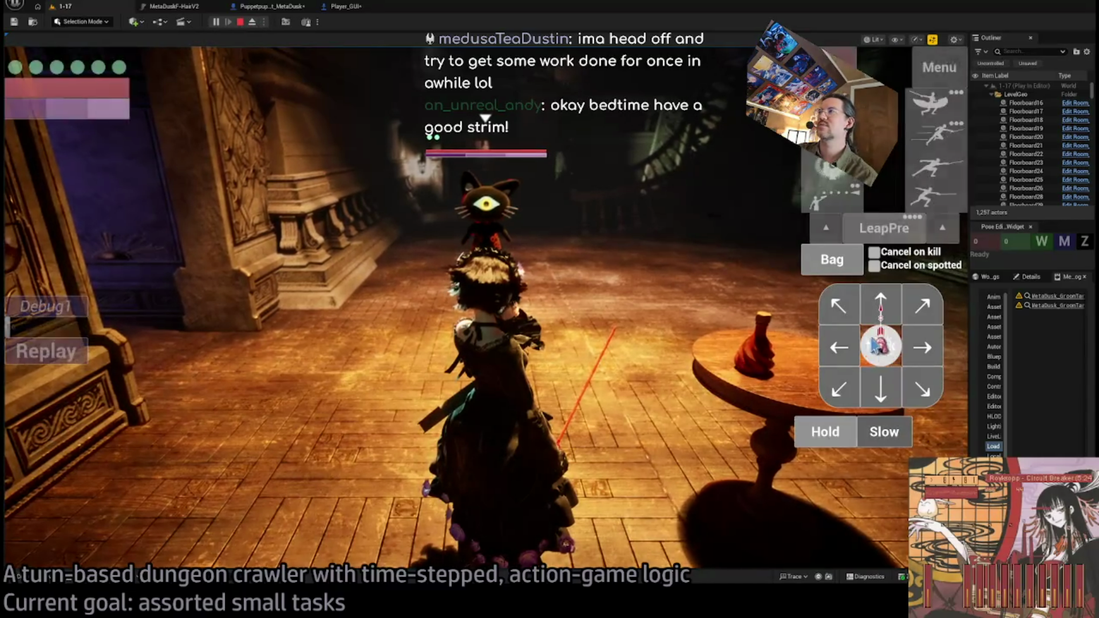
{"action": "left_click", "coordinate": [879, 346]}
{"action": "left_click", "coordinate": [939, 438]}
{"action": "left_click", "coordinate": [880, 346]}
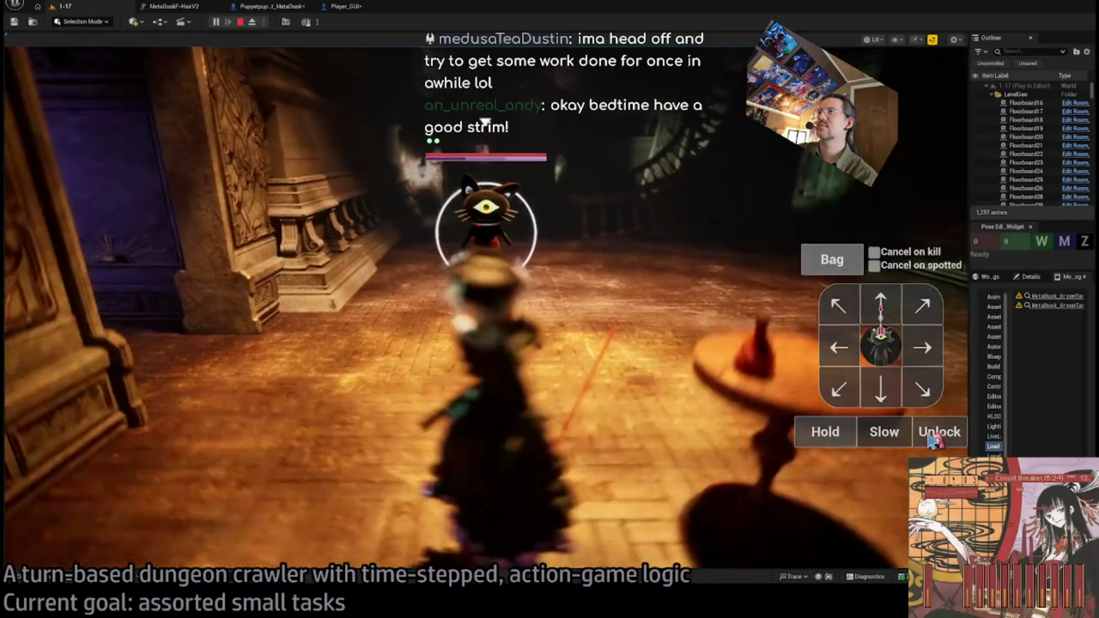
{"action": "left_click", "coordinate": [890, 360]}
{"action": "left_click", "coordinate": [891, 364]}
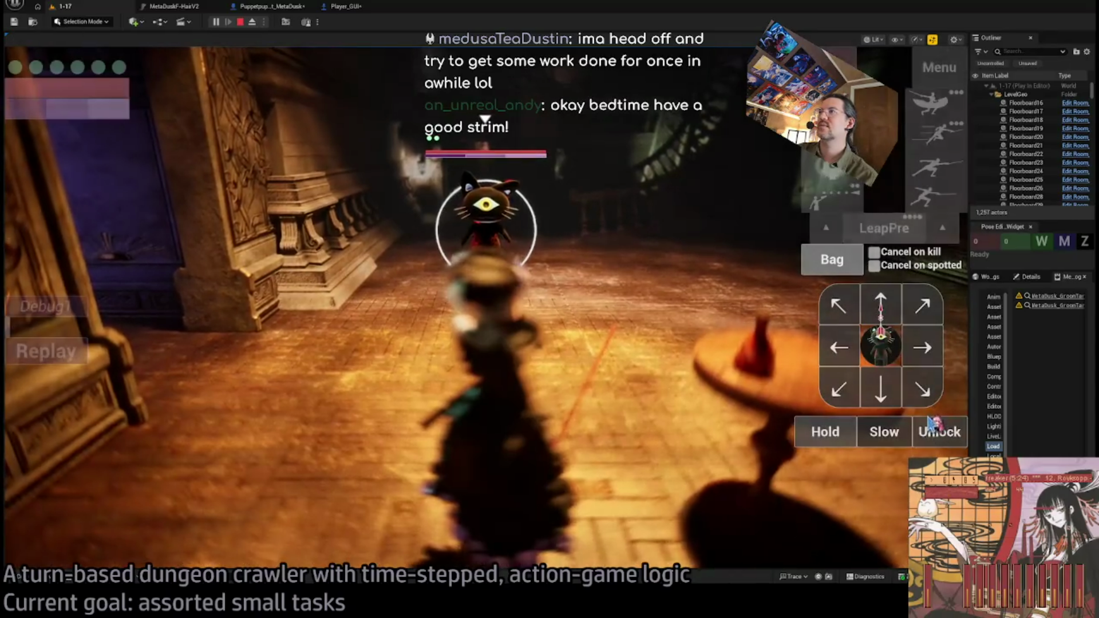
{"action": "left_click", "coordinate": [934, 437]}
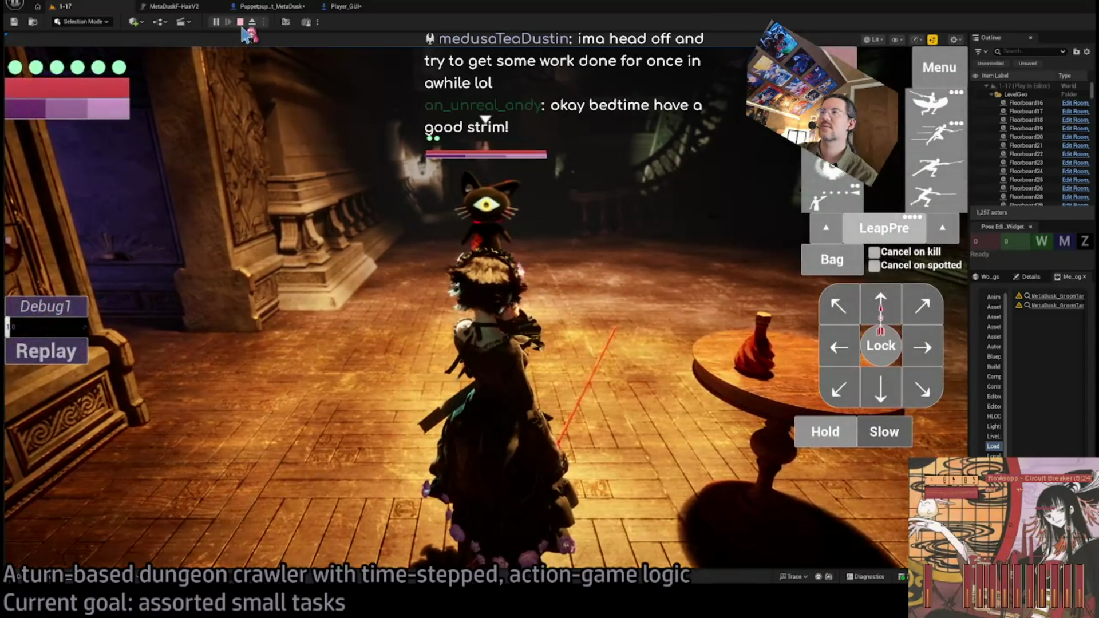
{"action": "left_click", "coordinate": [240, 22]}
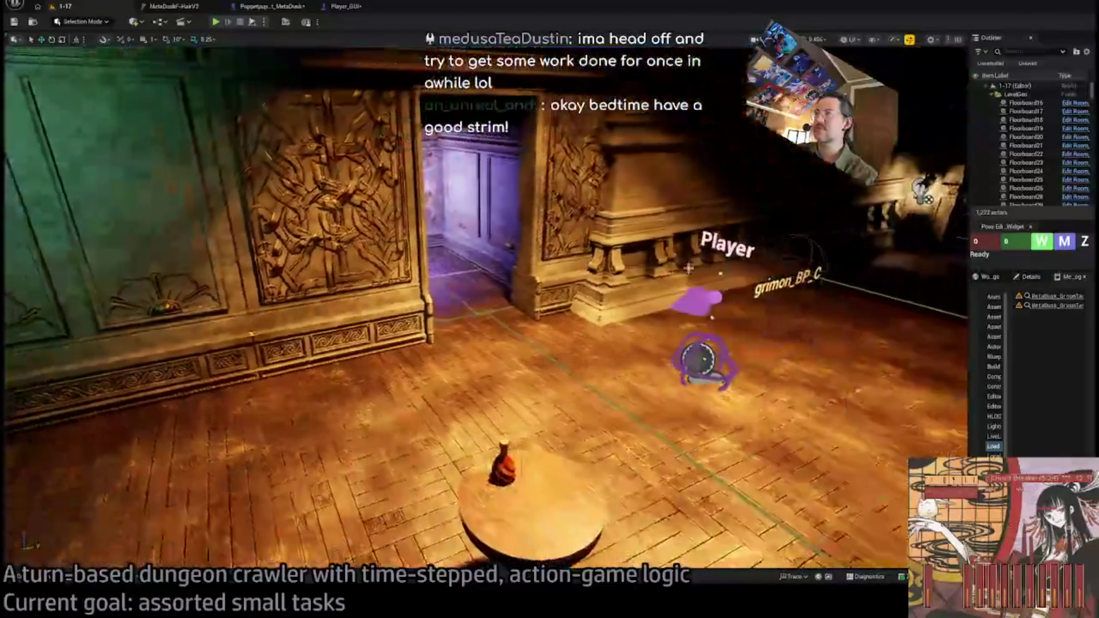
Select the player spawn marker in the viewport, then return to the Player_GUI event graph
{"action": "left_click", "coordinate": [703, 332]}
{"action": "left_click_drag", "start_coordinate": [702, 332], "coordinate": [629, 406]}
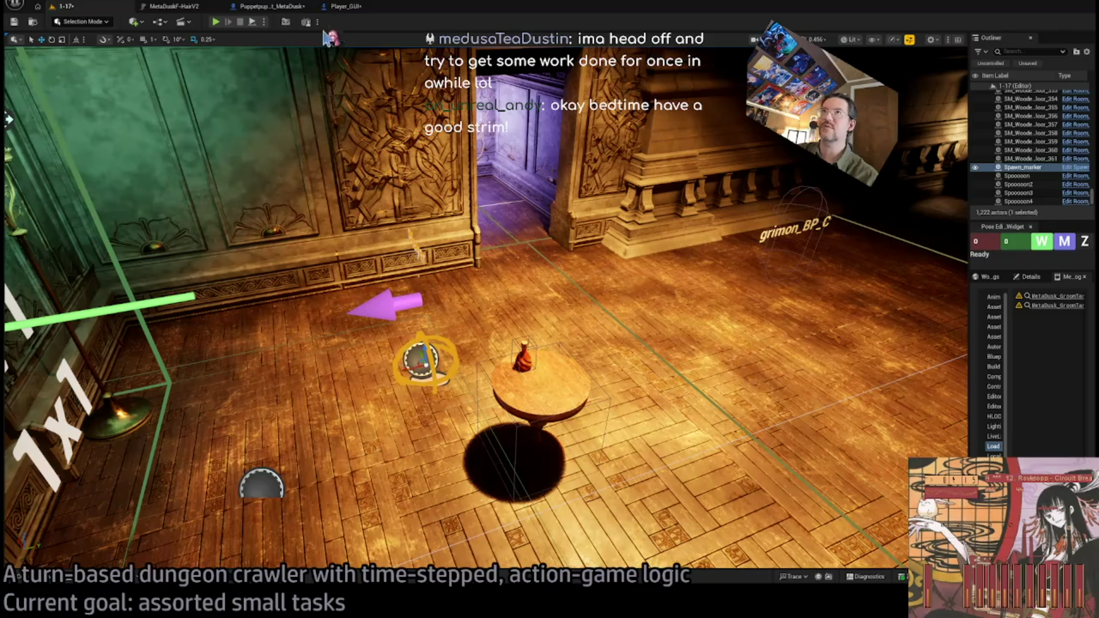
{"action": "left_click", "coordinate": [344, 6]}
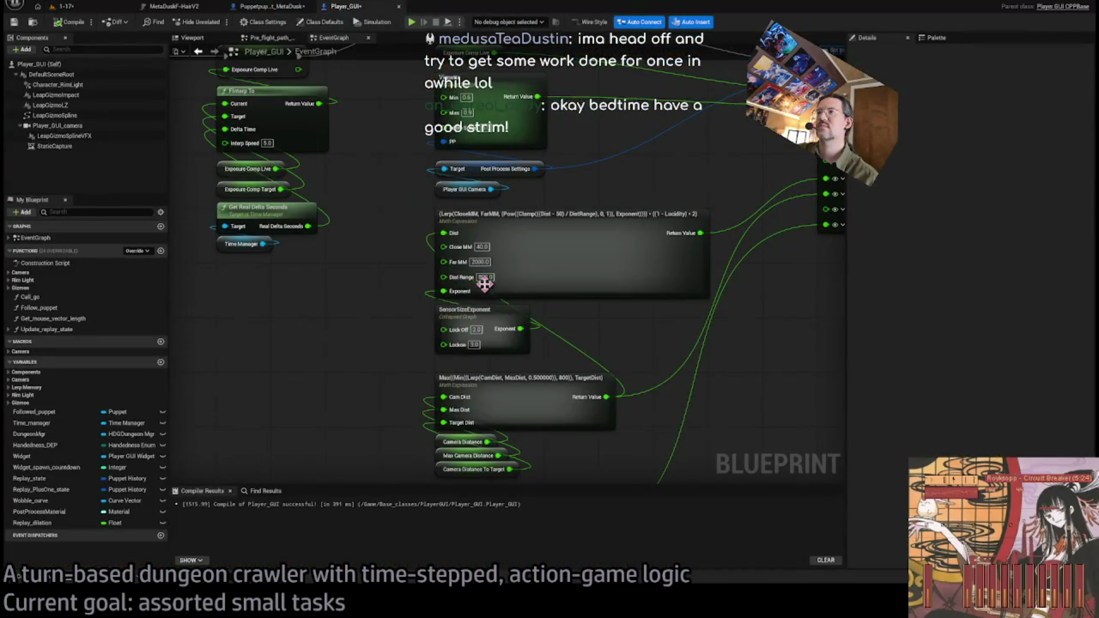
Inspect the Dist Range and Max Camera Distance values and select the Max expression node
{"action": "left_click_drag", "start_coordinate": [600, 350], "coordinate": [591, 391]}
{"action": "left_click", "coordinate": [475, 330]}
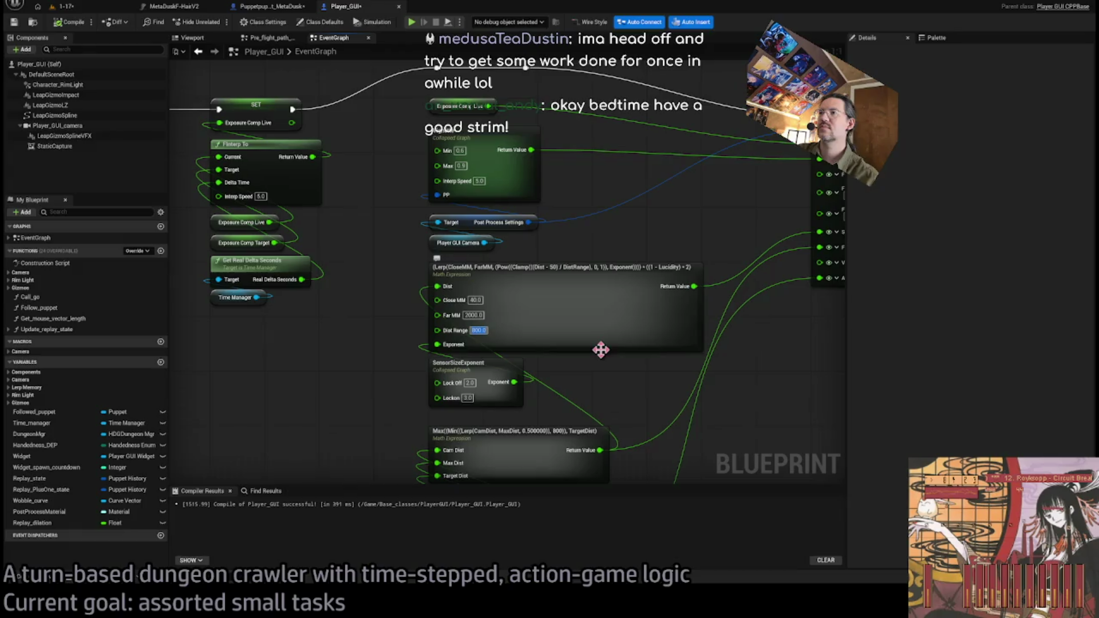
{"action": "left_click_drag", "start_coordinate": [622, 401], "coordinate": [584, 429]}
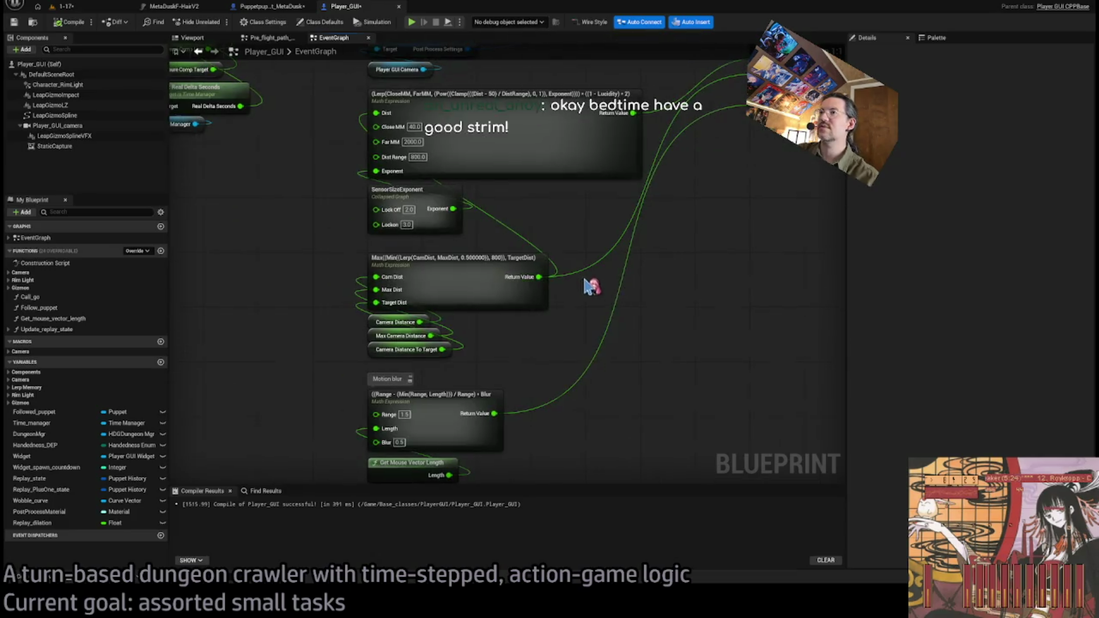
{"action": "left_click", "coordinate": [401, 351]}
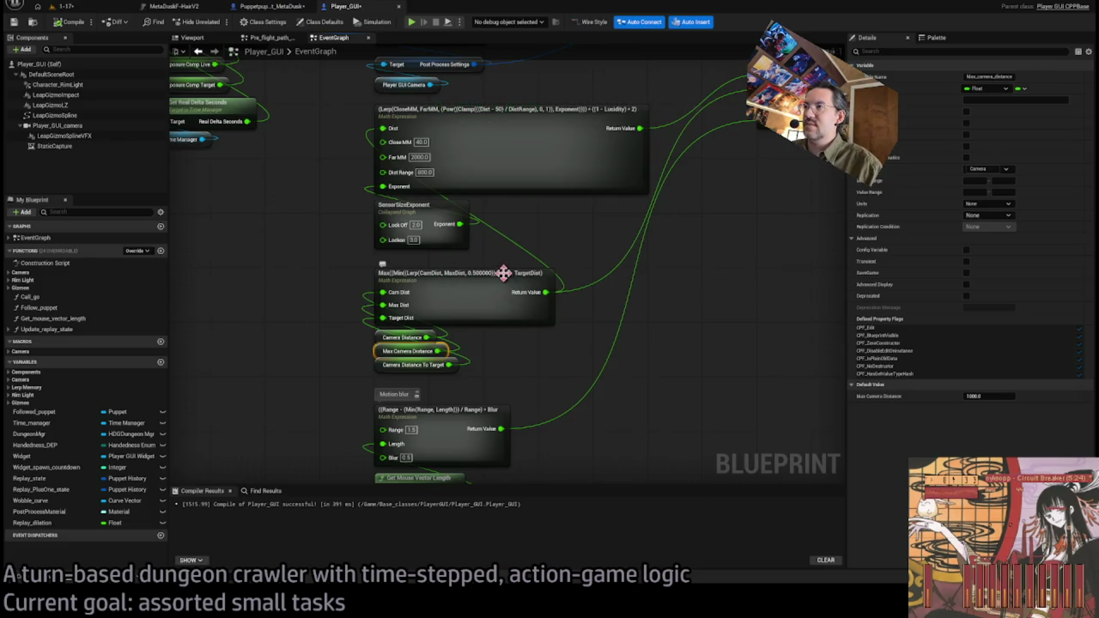
{"action": "left_click", "coordinate": [490, 298]}
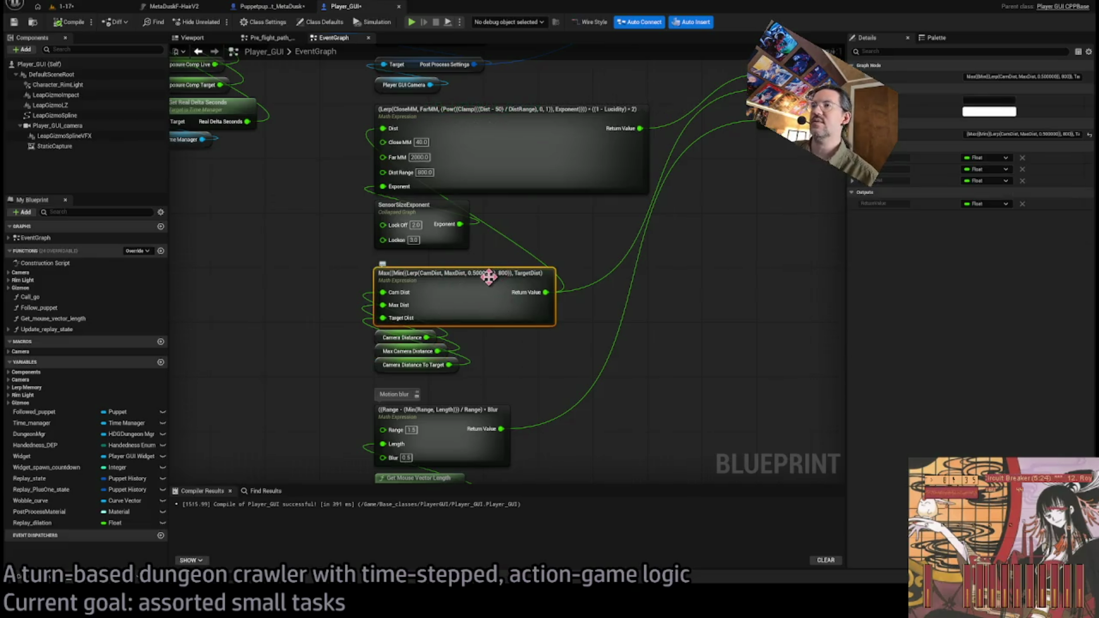
{"action": "left_click_drag", "start_coordinate": [488, 276], "coordinate": [521, 315]}
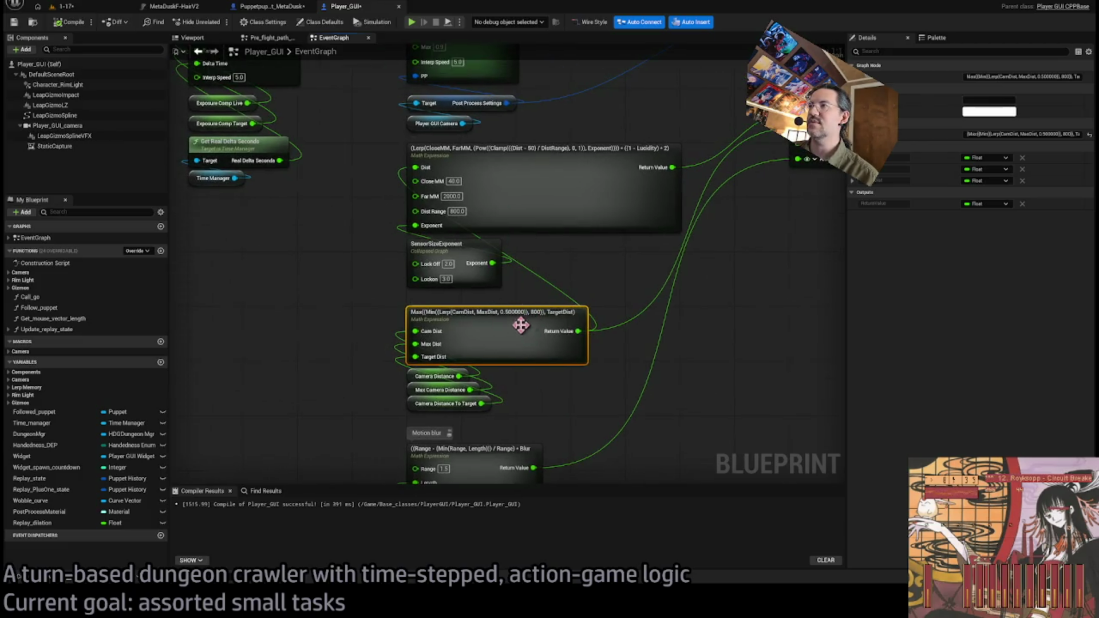
Replace the hard-coded 800 in the Max expression with DistanceLimit
{"action": "double_click", "coordinate": [534, 310]}
{"action": "left_click", "coordinate": [534, 311]}
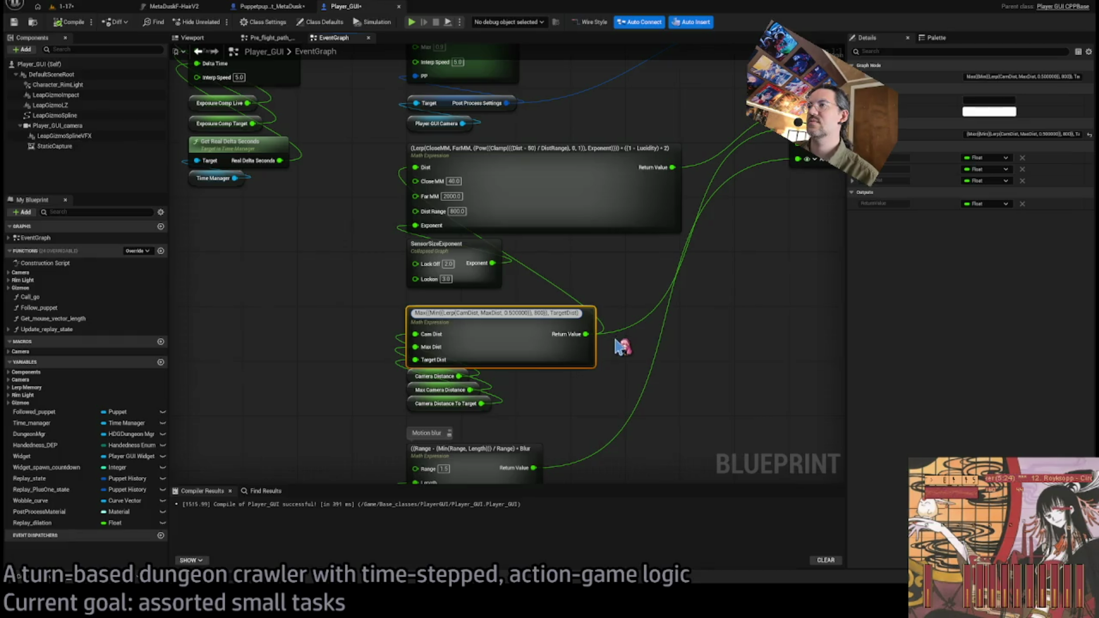
{"action": "key", "text": "BackSpace"}
{"action": "key", "text": "BackSpace"}
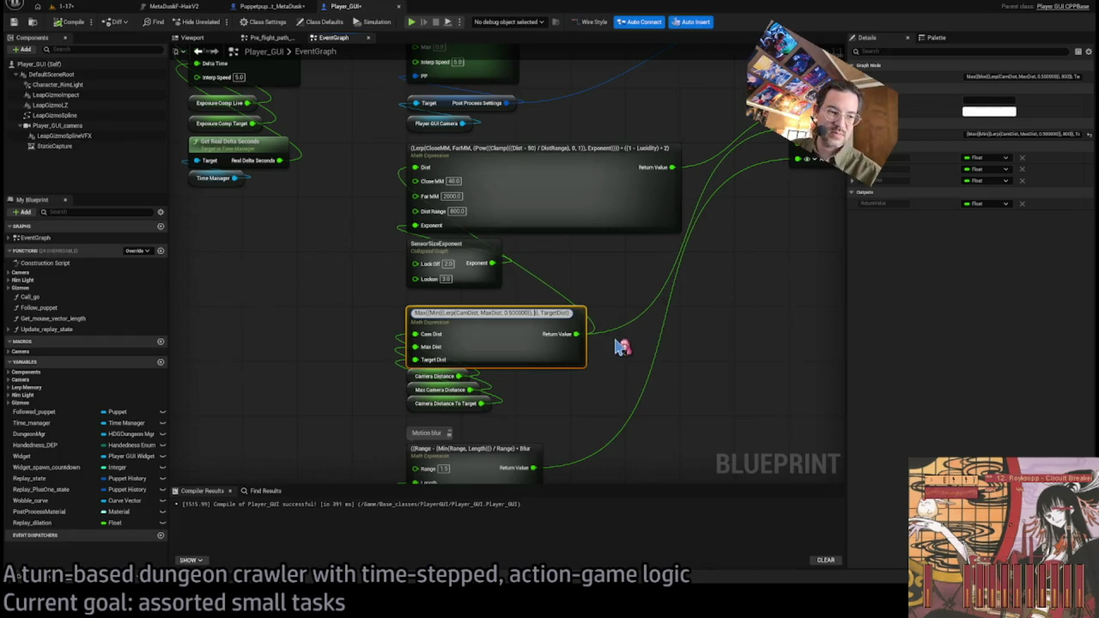
{"action": "key", "text": "BackSpace"}
{"action": "type", "text": "DistanceLimit"}
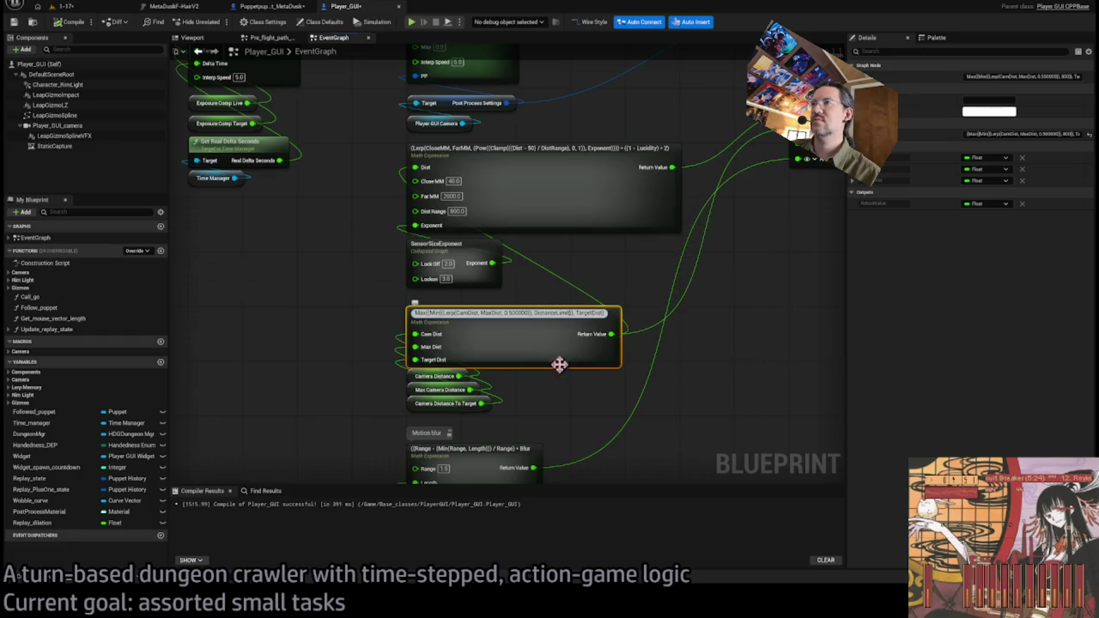
{"action": "left_click", "coordinate": [548, 152]}
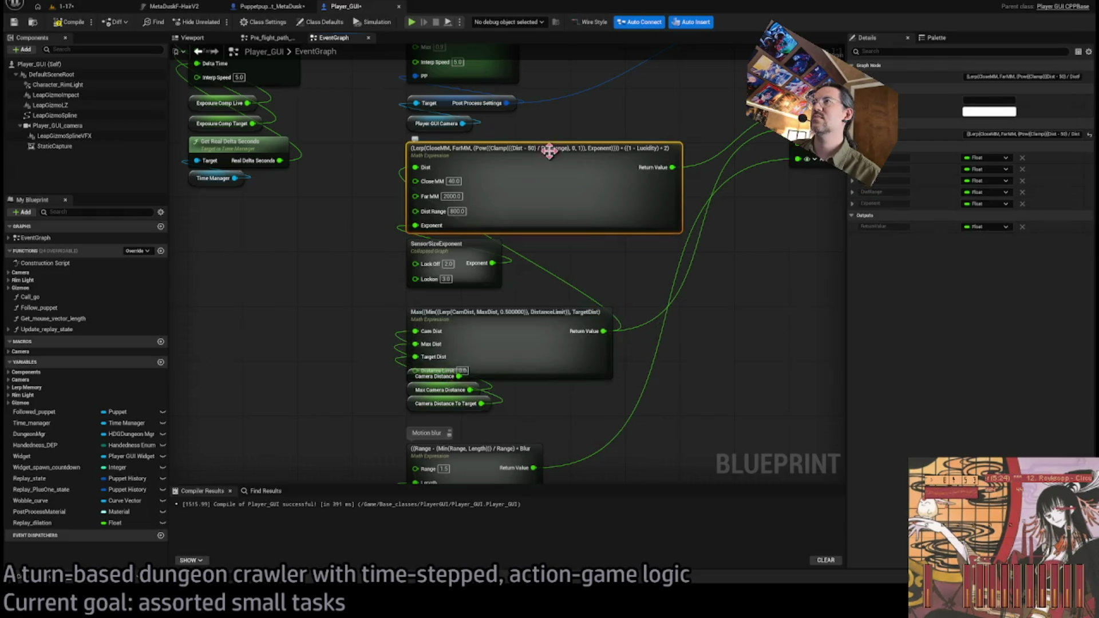
Replace DistRange with DistanceLimit in the Lerp expression and commit it
{"action": "double_click", "coordinate": [552, 148]}
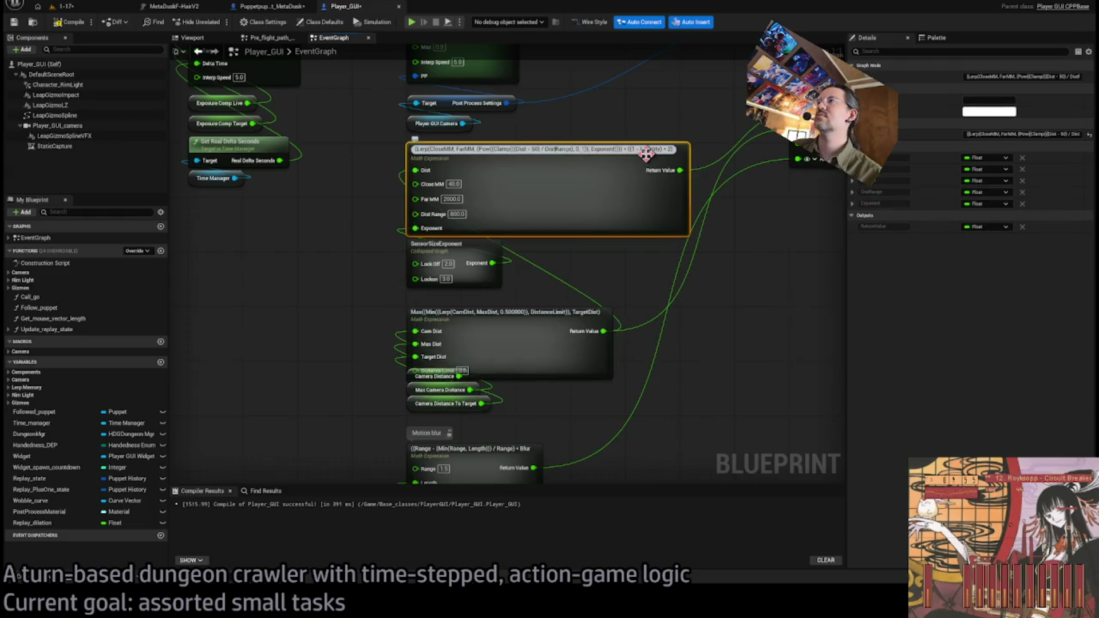
{"action": "key", "text": "BackSpace"}
{"action": "key", "text": "BackSpace"}
{"action": "key", "text": "BackSpace"}
{"action": "type", "text": "Limit"}
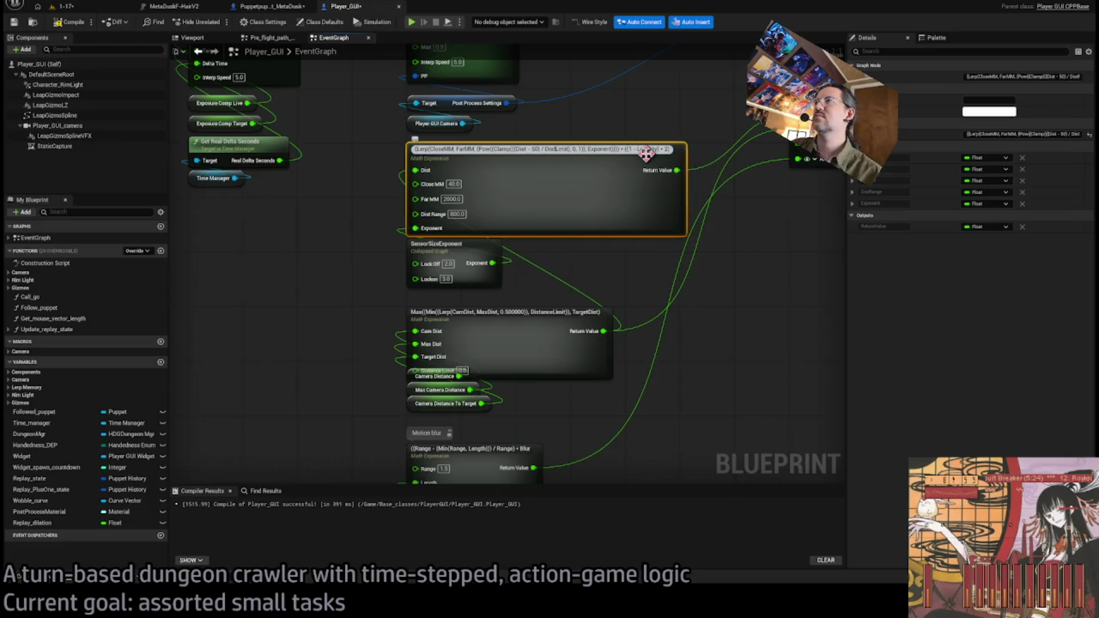
{"action": "type", "text": "ance"}
{"action": "key", "text": "Return"}
{"action": "left_click", "coordinate": [605, 136]}
{"action": "left_click", "coordinate": [610, 146]}
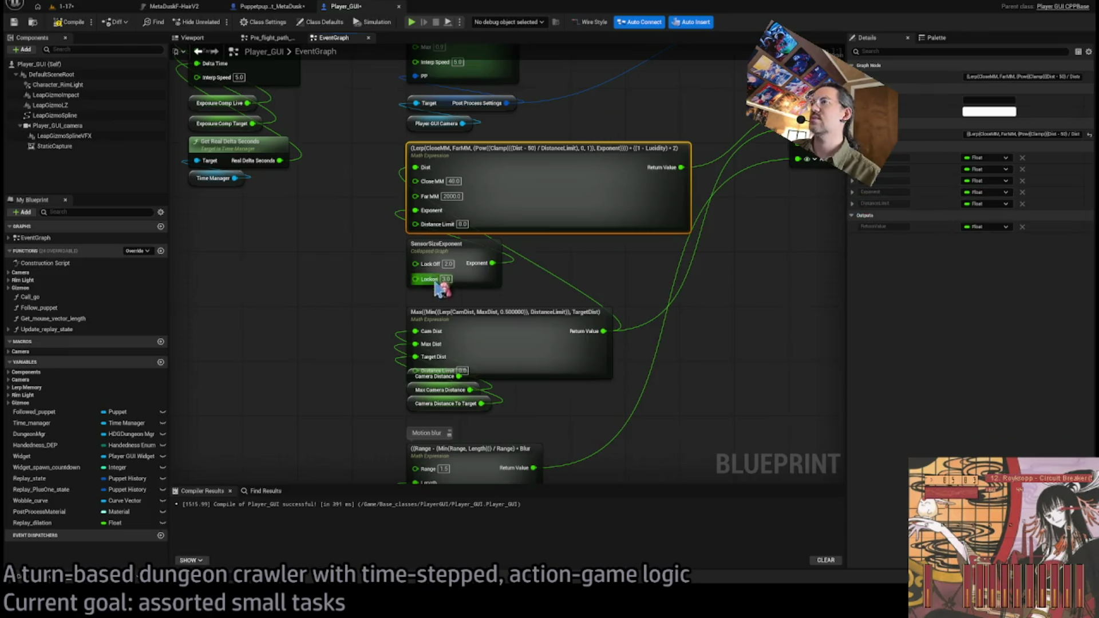
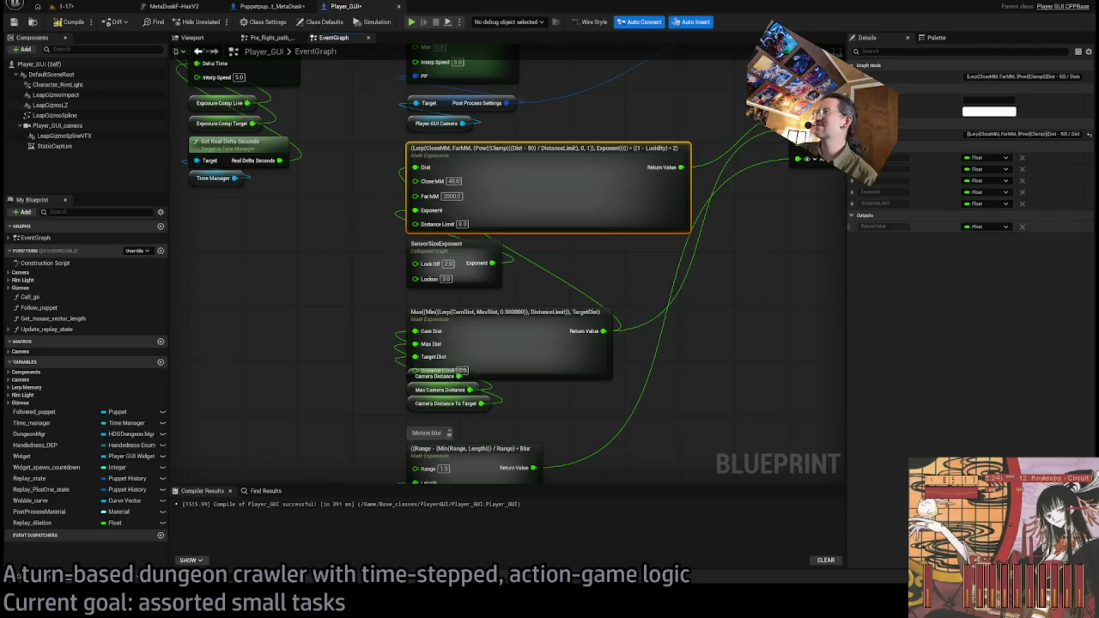
Set the Lerp camera expression's DistanceLimit default to 500
{"action": "left_click", "coordinate": [852, 203]}
{"action": "left_click", "coordinate": [993, 216]}
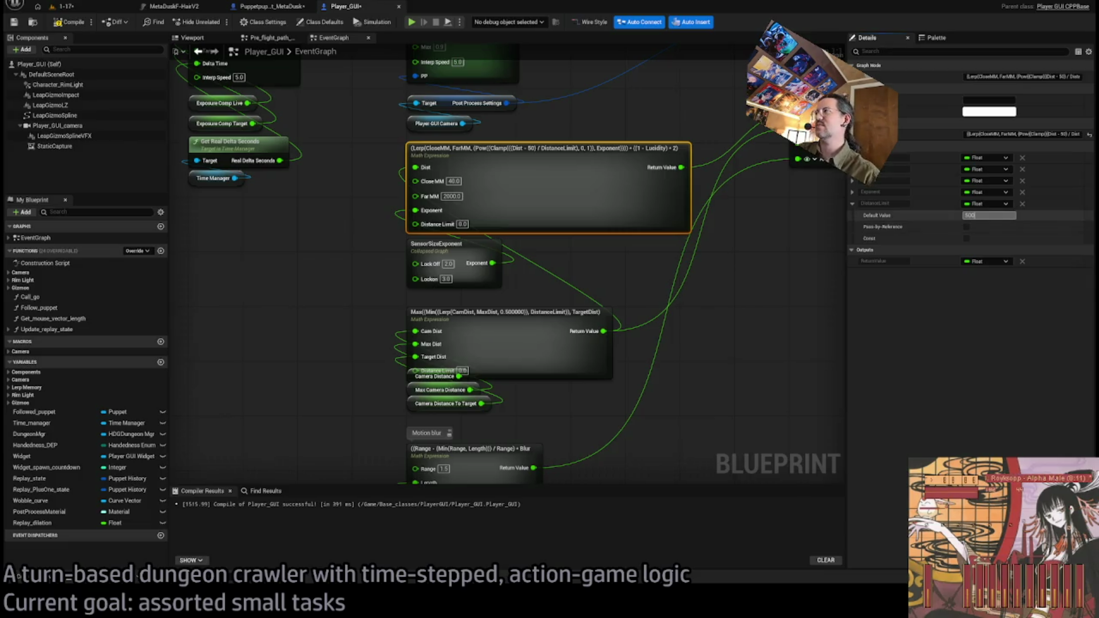
{"action": "key", "text": "Return"}
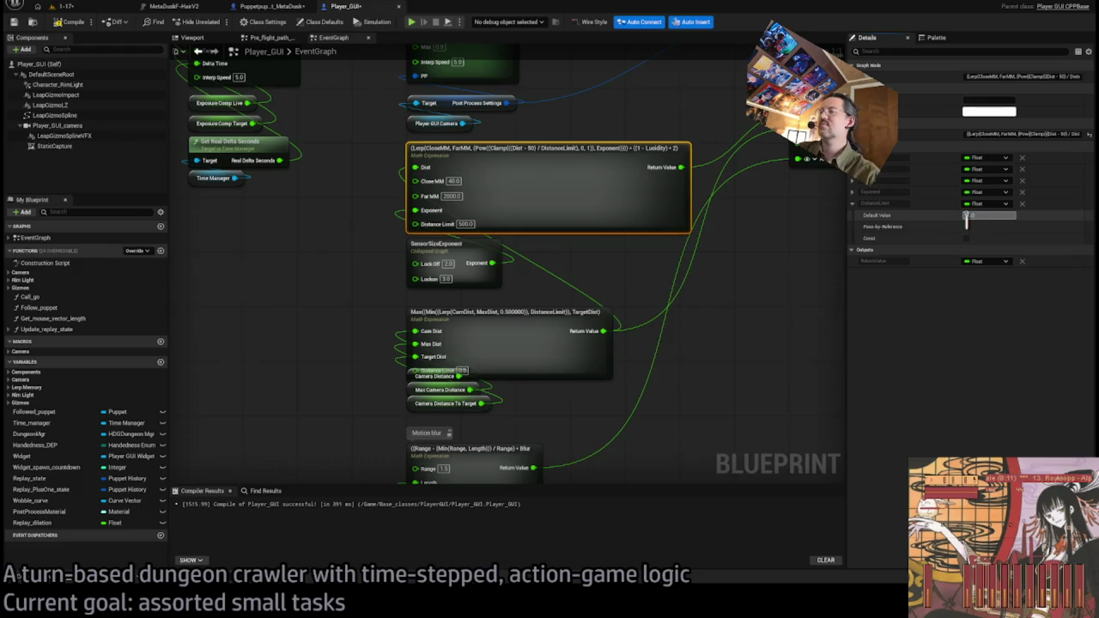
Set the Max(Min) distance expression's DistanceLimit default to 600
{"action": "left_click", "coordinate": [765, 287]}
{"action": "left_click", "coordinate": [498, 363]}
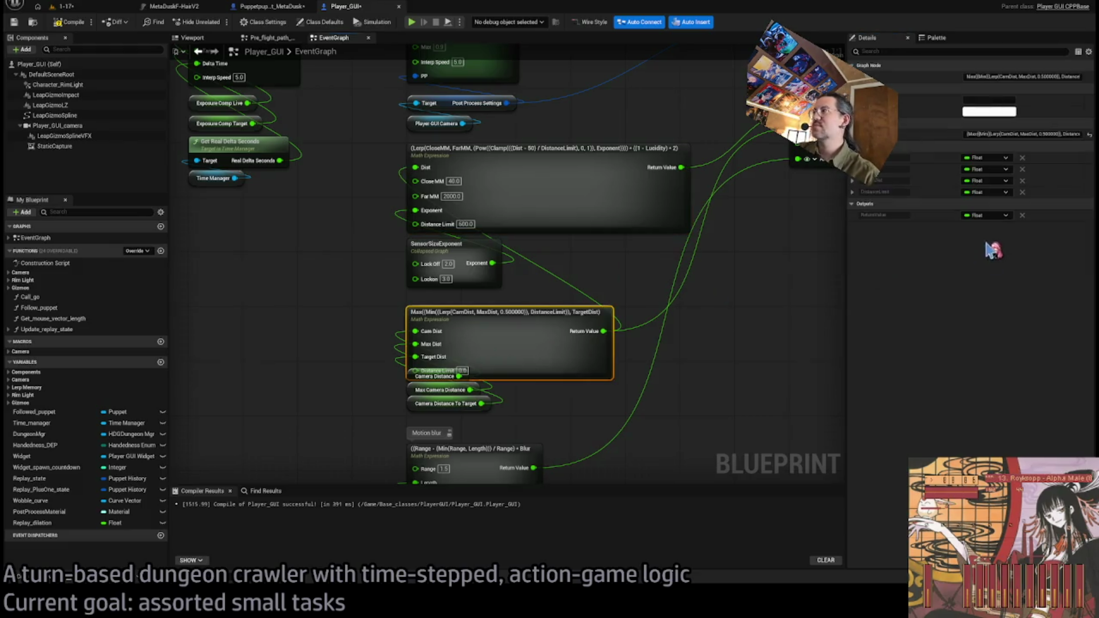
{"action": "left_click", "coordinate": [852, 191]}
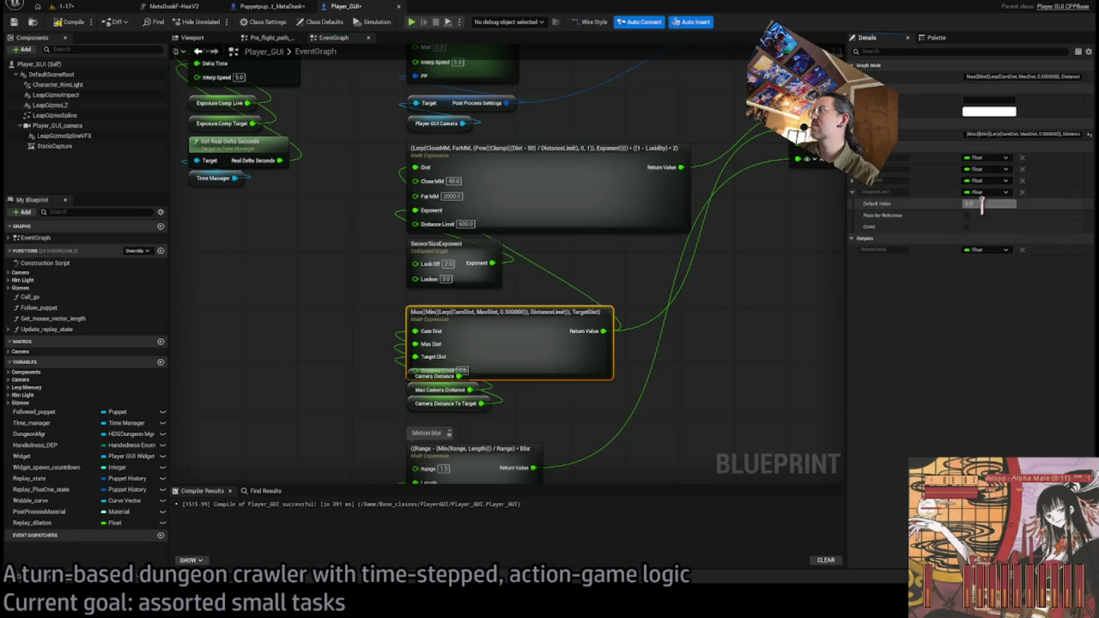
{"action": "type", "text": "600"}
{"action": "key", "text": "Return"}
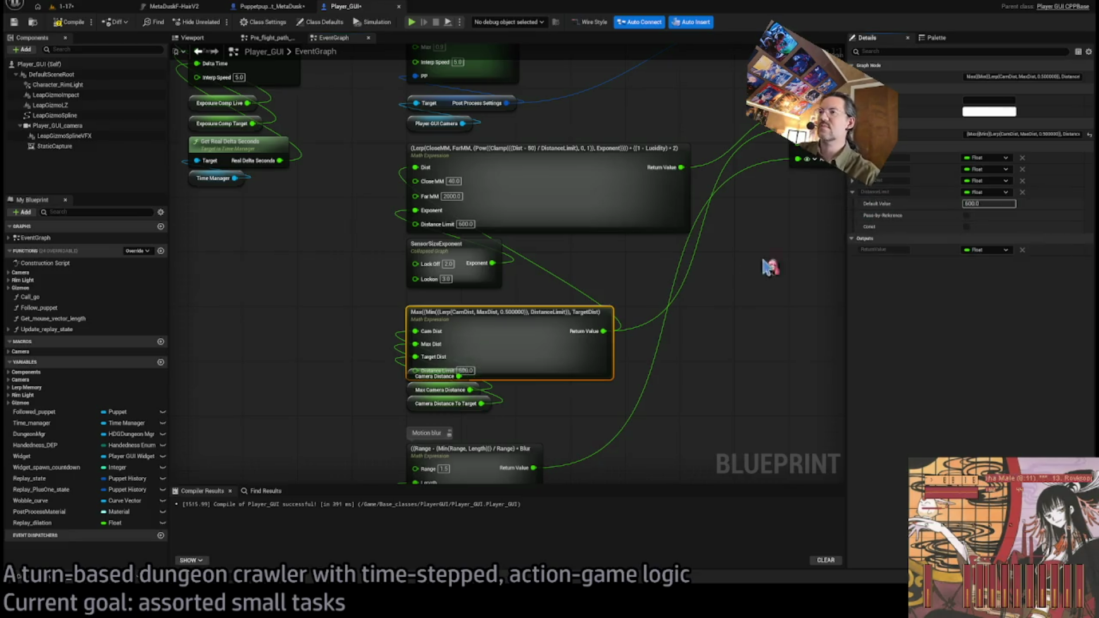
Nudge the three camera distance variable getters down, then switch to level 1-17
{"action": "left_click", "coordinate": [579, 289]}
{"action": "mouse_move", "coordinate": [478, 437]}
{"action": "left_mouse_down"}
{"action": "mouse_move", "coordinate": [404, 369]}
{"action": "mouse_move", "coordinate": [414, 410]}
{"action": "left_mouse_up"}
{"action": "left_click", "coordinate": [398, 374]}
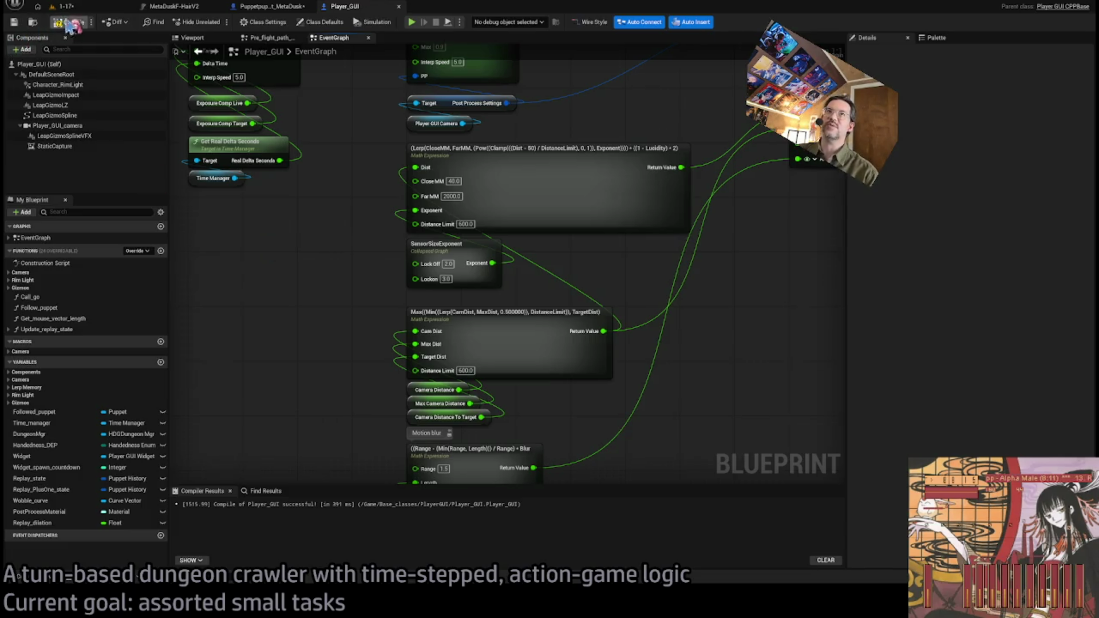
{"action": "left_click", "coordinate": [91, 10]}
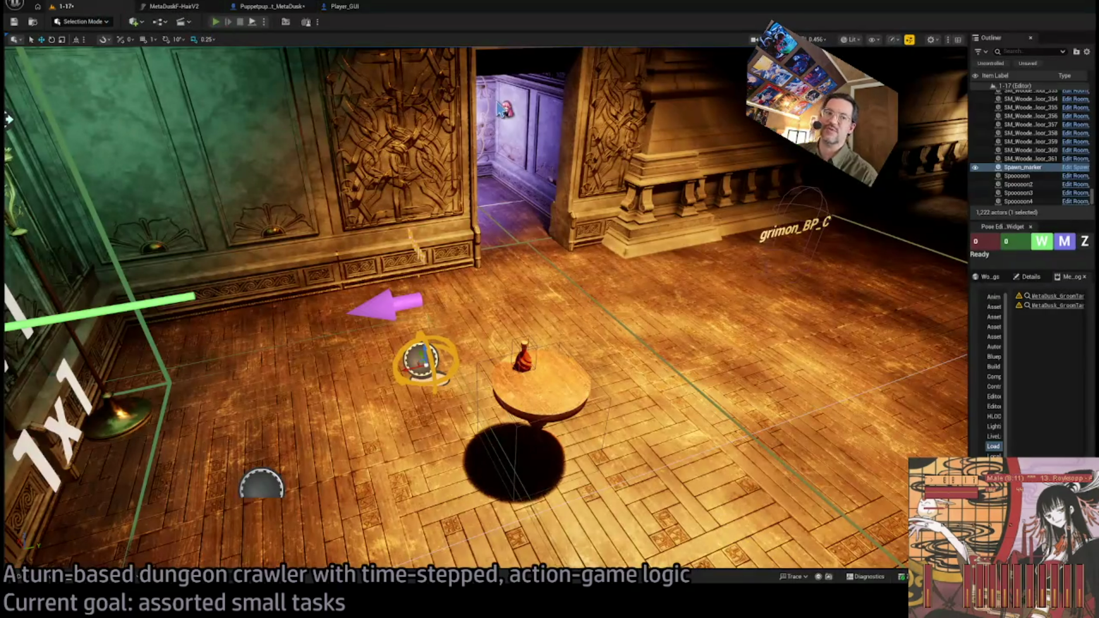
{"action": "key", "text": "alt+p"}
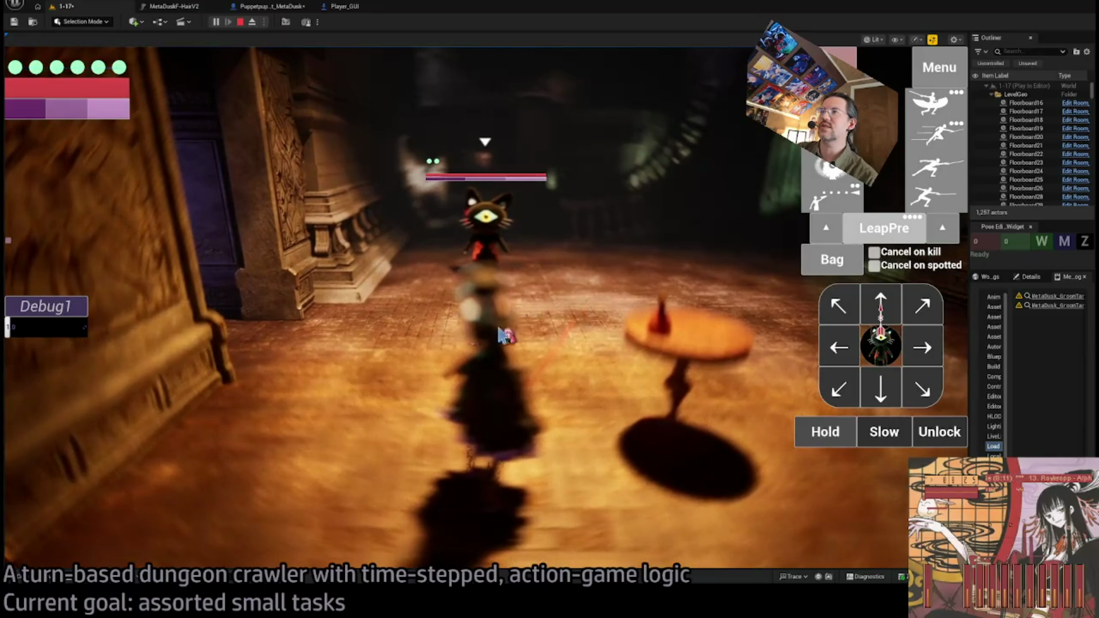
{"action": "left_click", "coordinate": [945, 431]}
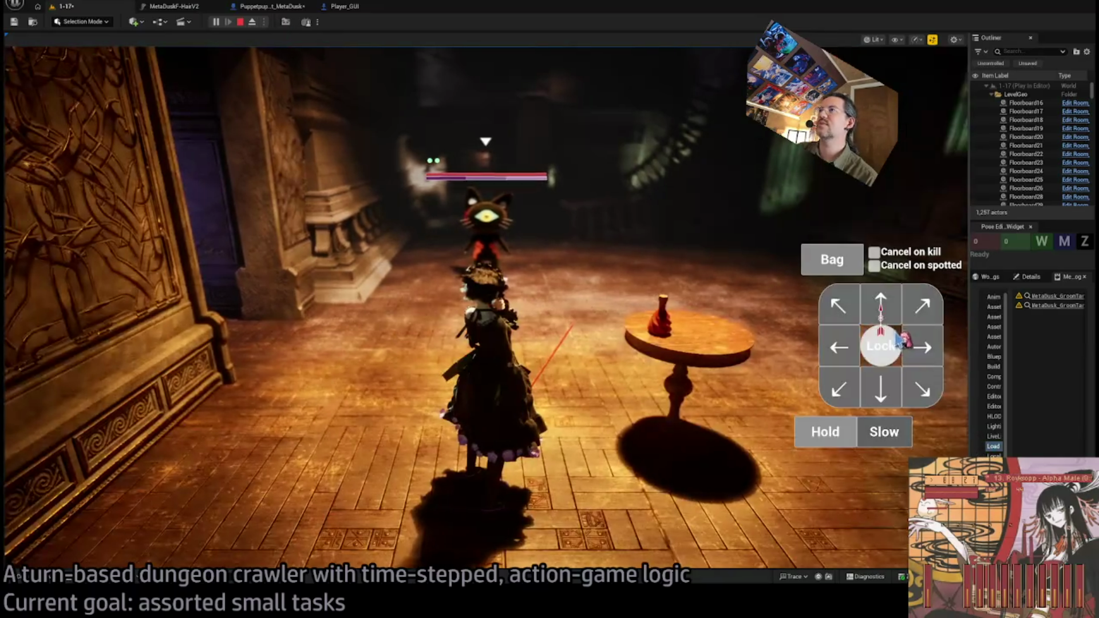
{"action": "left_click", "coordinate": [900, 348]}
{"action": "left_click", "coordinate": [945, 433]}
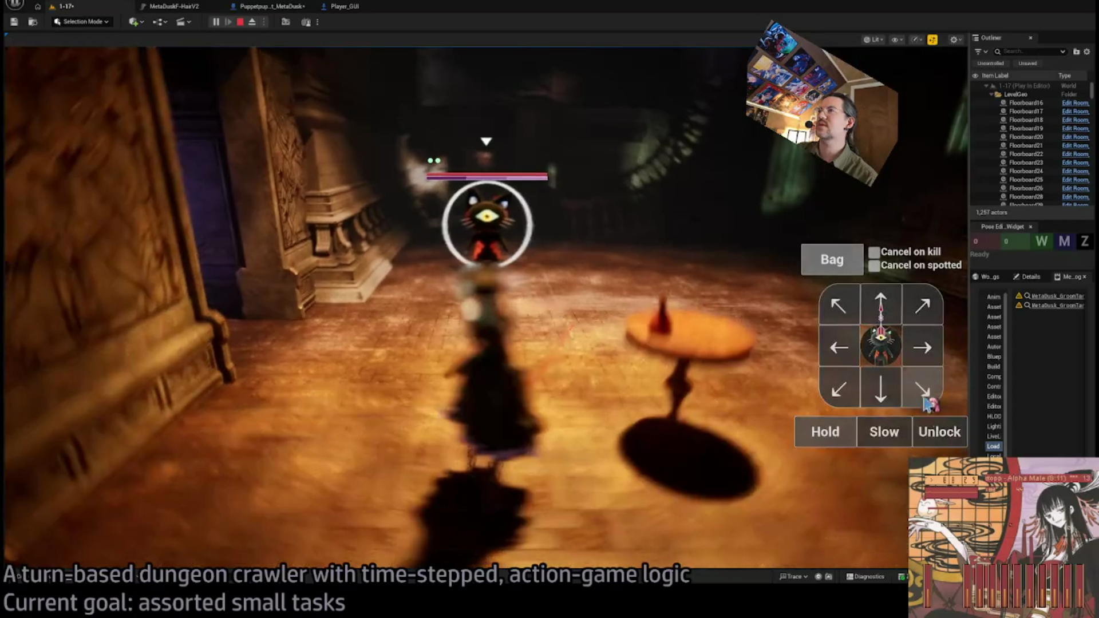
{"action": "left_click", "coordinate": [945, 435]}
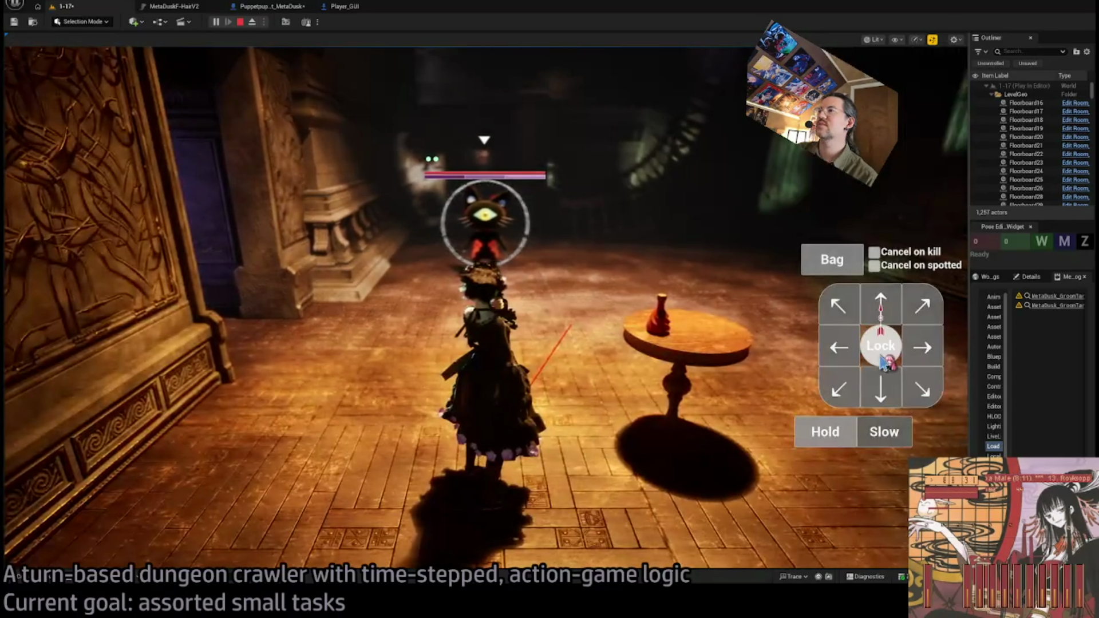
{"action": "left_click", "coordinate": [941, 429]}
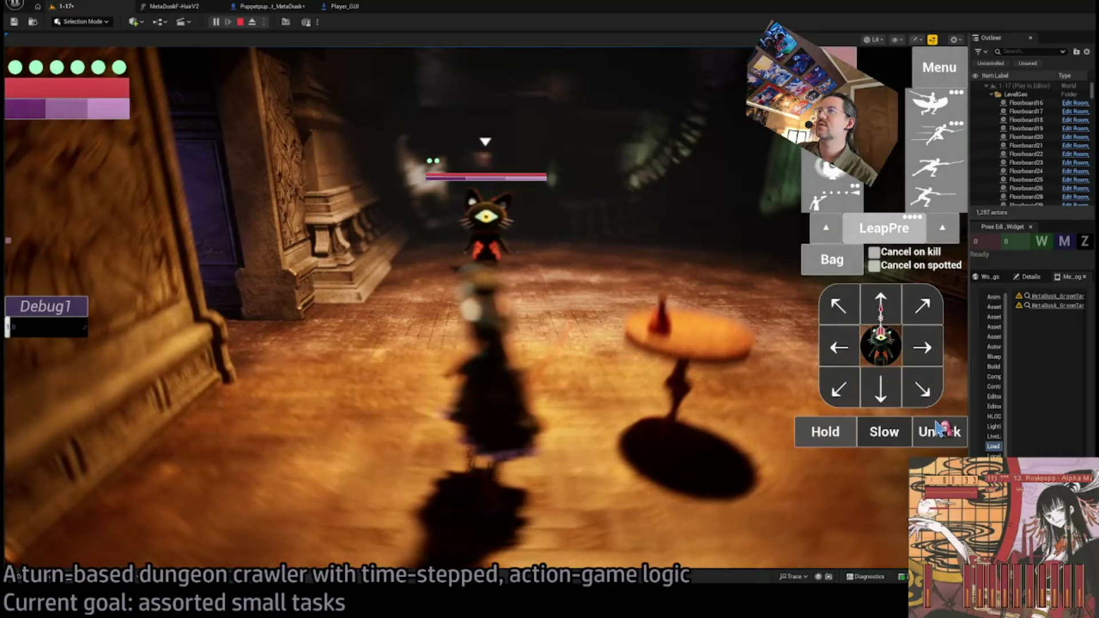
{"action": "left_click", "coordinate": [940, 429]}
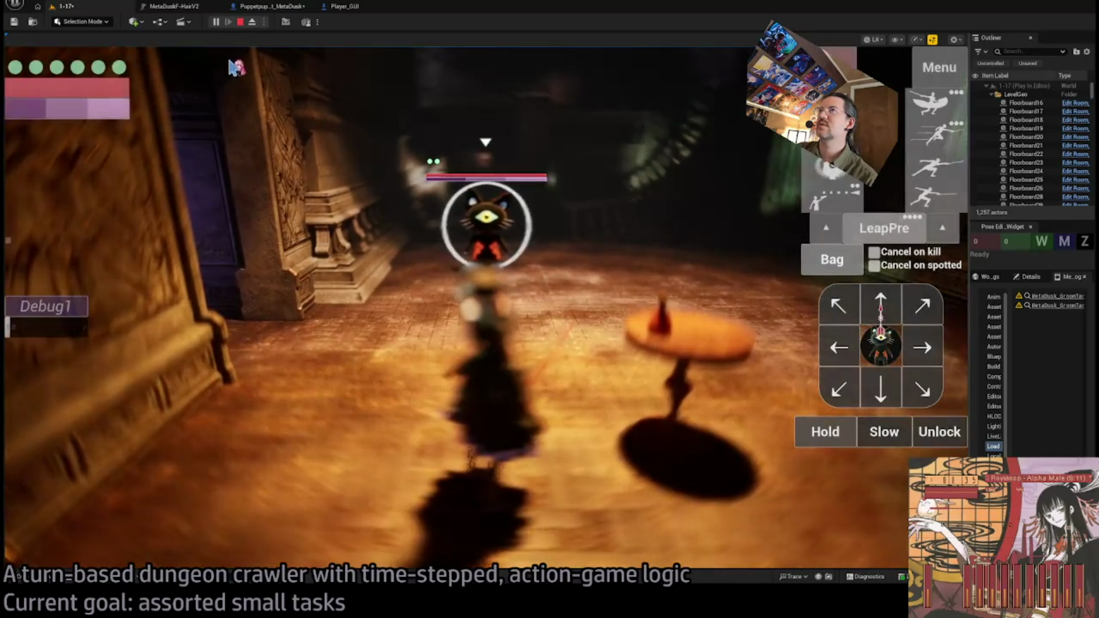
{"action": "left_click", "coordinate": [240, 23]}
{"action": "left_click", "coordinate": [341, 7]}
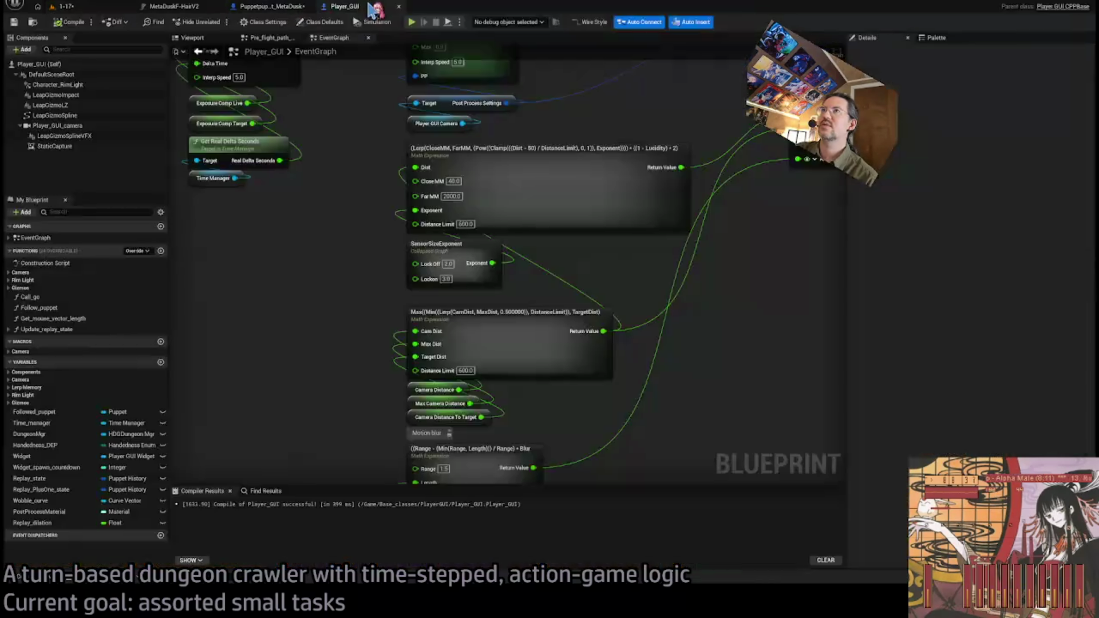
Lower the Lerp expression's Far MM value to 1000
{"action": "left_click_drag", "start_coordinate": [599, 281], "coordinate": [575, 325]}
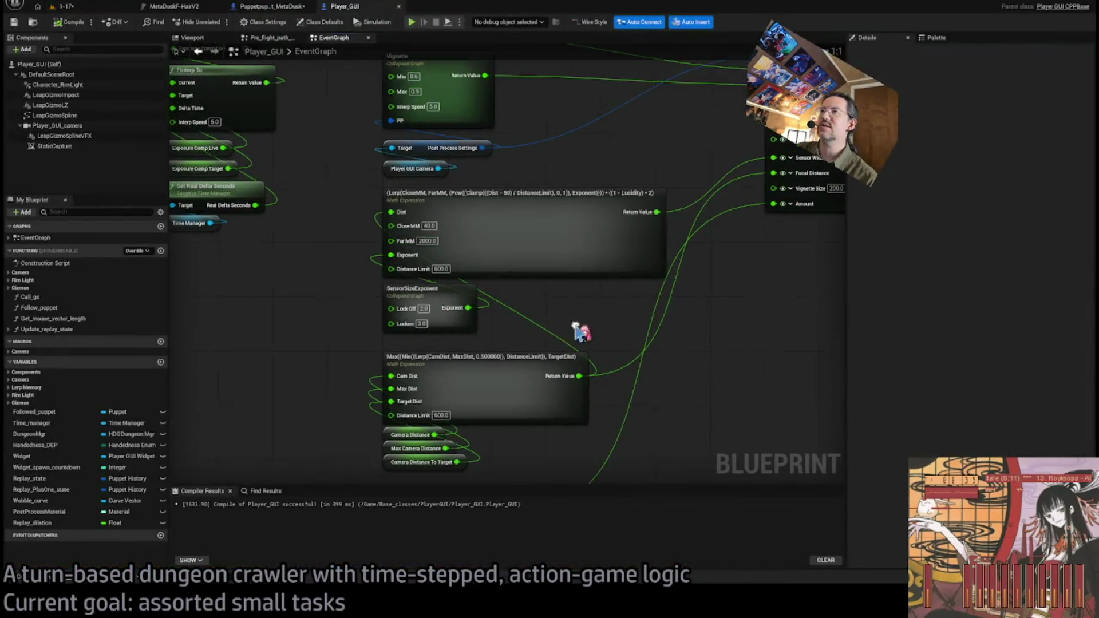
{"action": "left_click", "coordinate": [427, 240]}
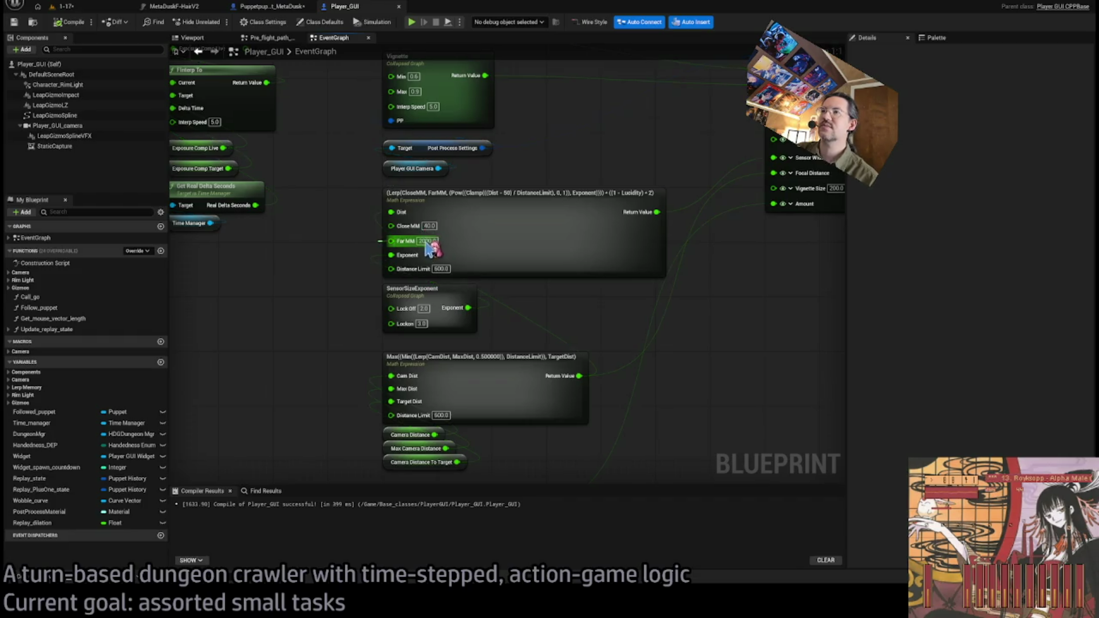
{"action": "left_click_drag", "start_coordinate": [331, 255], "coordinate": [434, 252]}
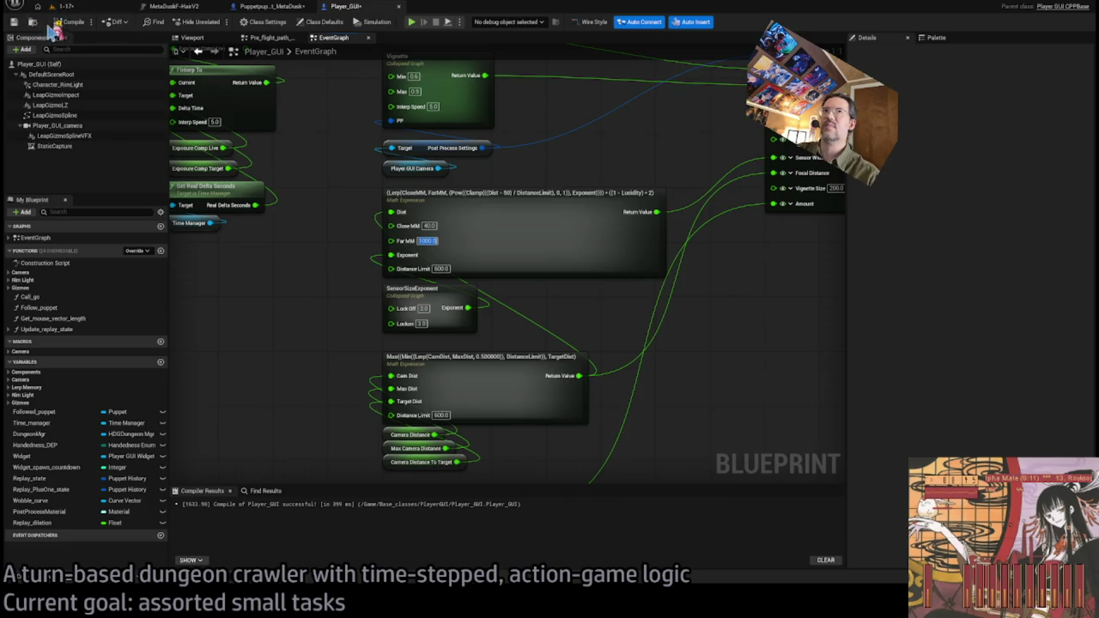
Play level 1-17, then lock onto and release the cat enemy
{"action": "left_click", "coordinate": [65, 7]}
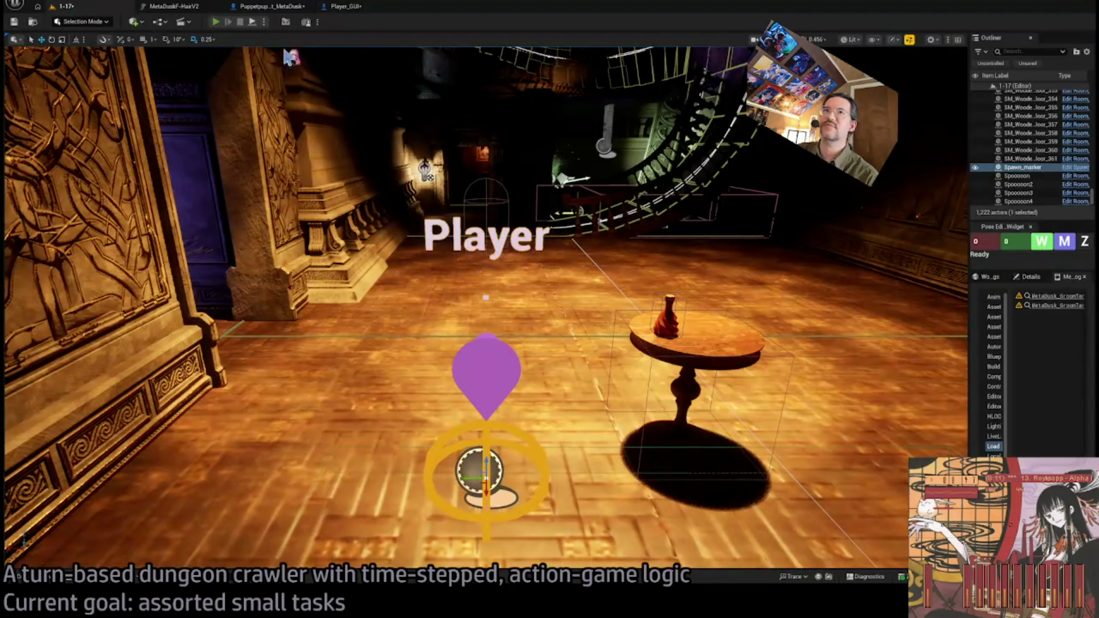
{"action": "key", "text": "alt+p"}
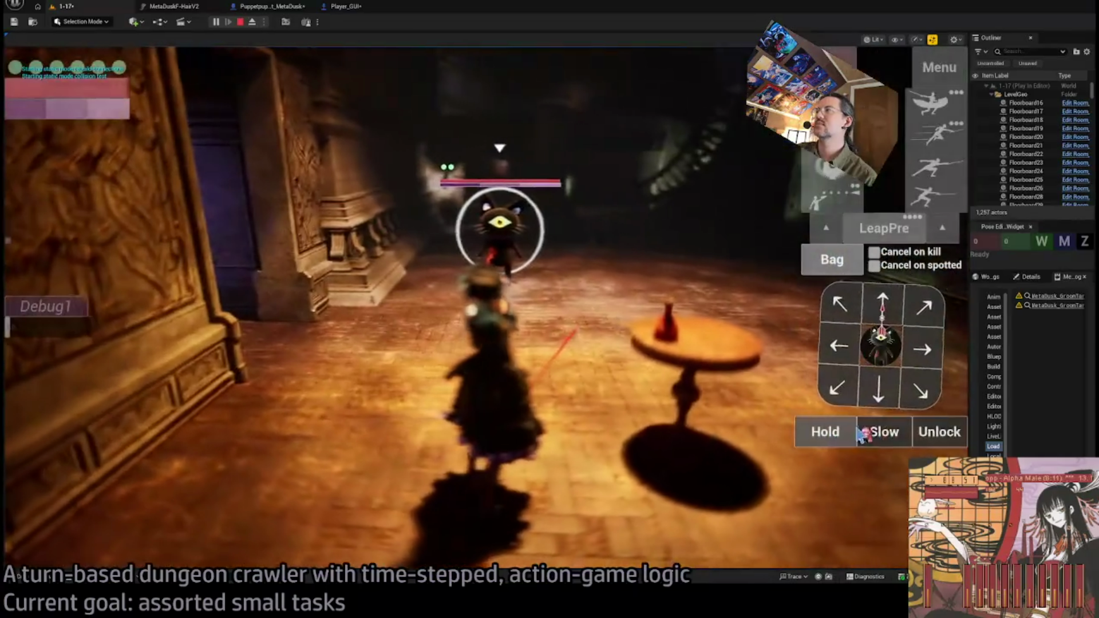
{"action": "left_click", "coordinate": [928, 435]}
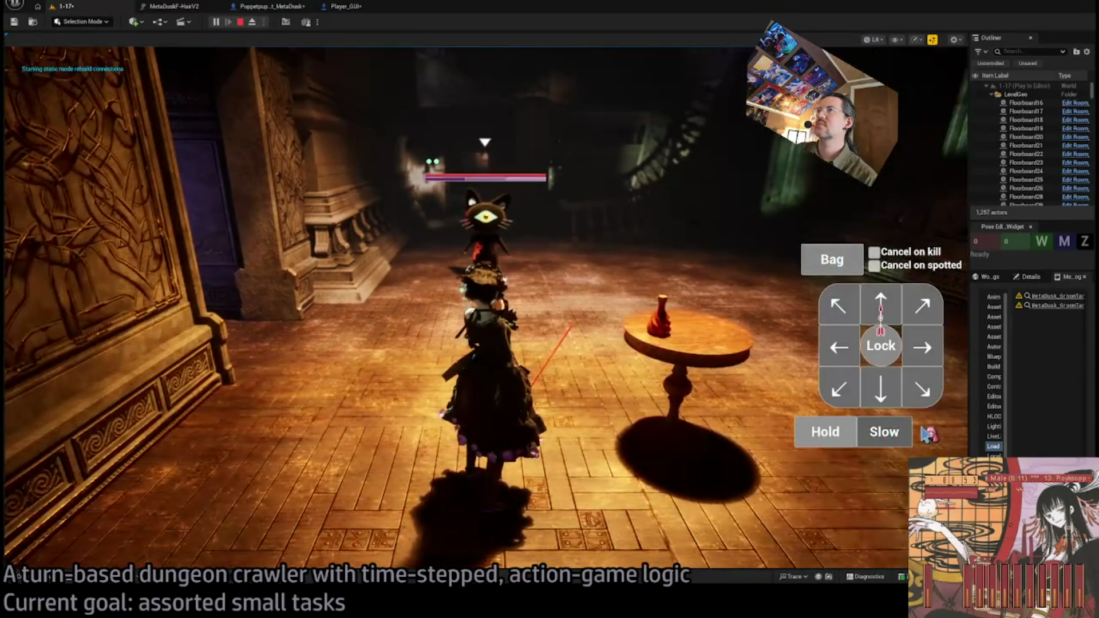
{"action": "left_click", "coordinate": [927, 428]}
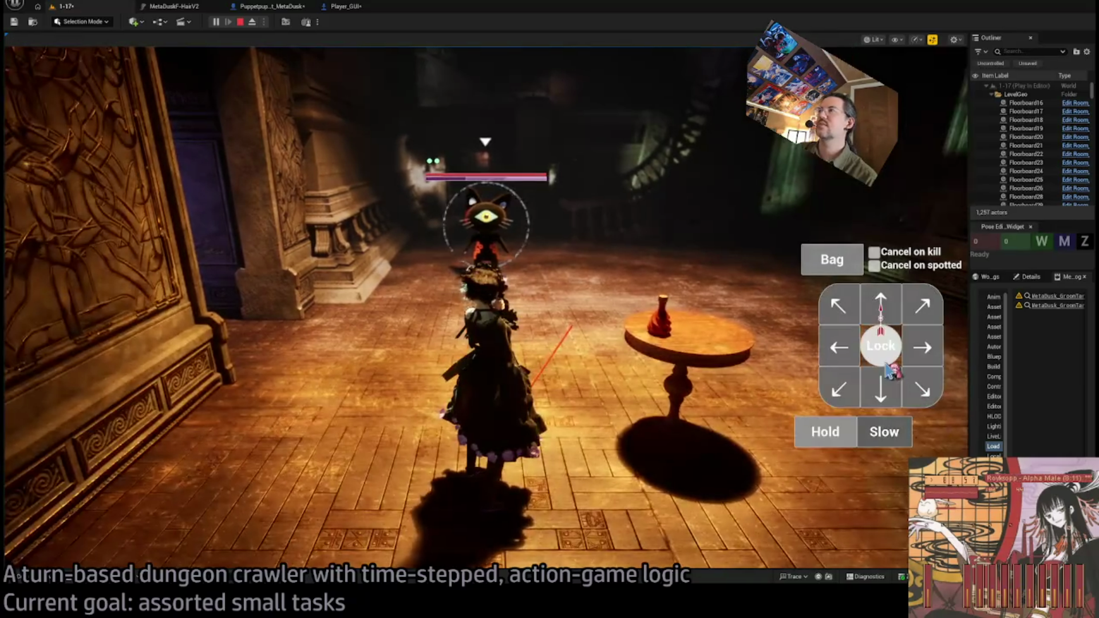
{"action": "left_click", "coordinate": [933, 433]}
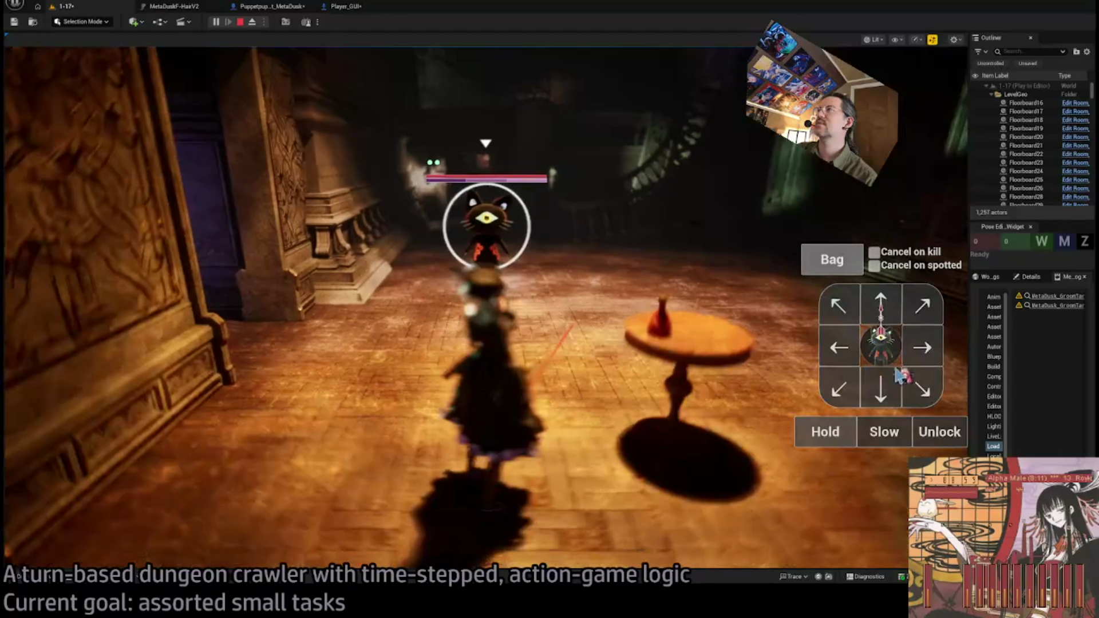
Toggle lock-on on the cat several times, stop play, and return to Player_GUI
{"action": "left_click", "coordinate": [929, 435]}
{"action": "left_click", "coordinate": [930, 436]}
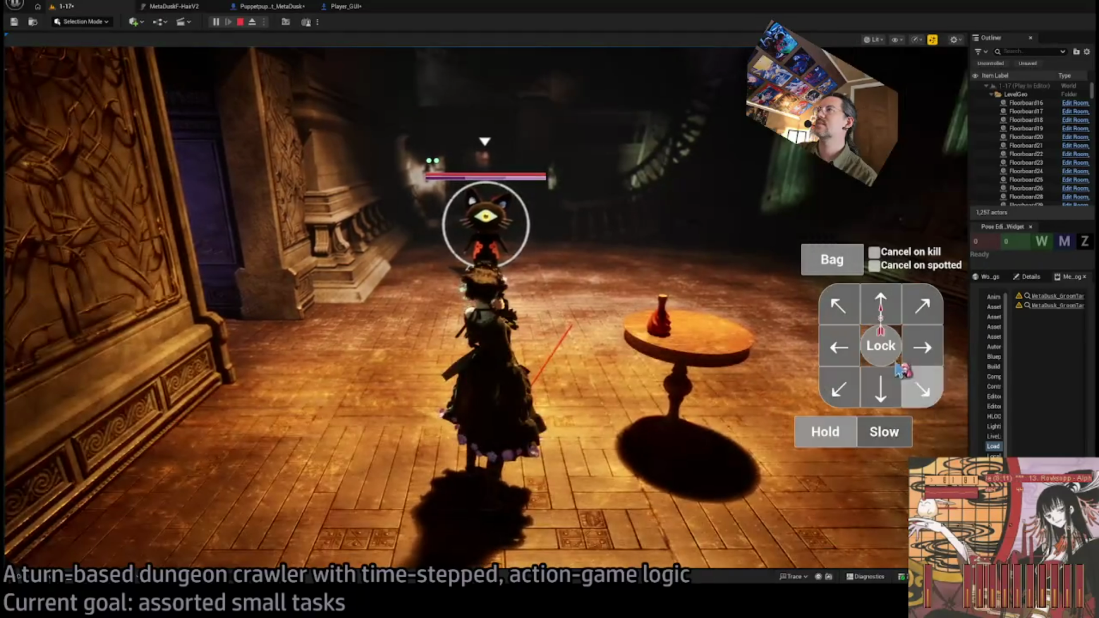
{"action": "left_click", "coordinate": [880, 346]}
{"action": "left_click", "coordinate": [882, 352]}
{"action": "left_click", "coordinate": [880, 348]}
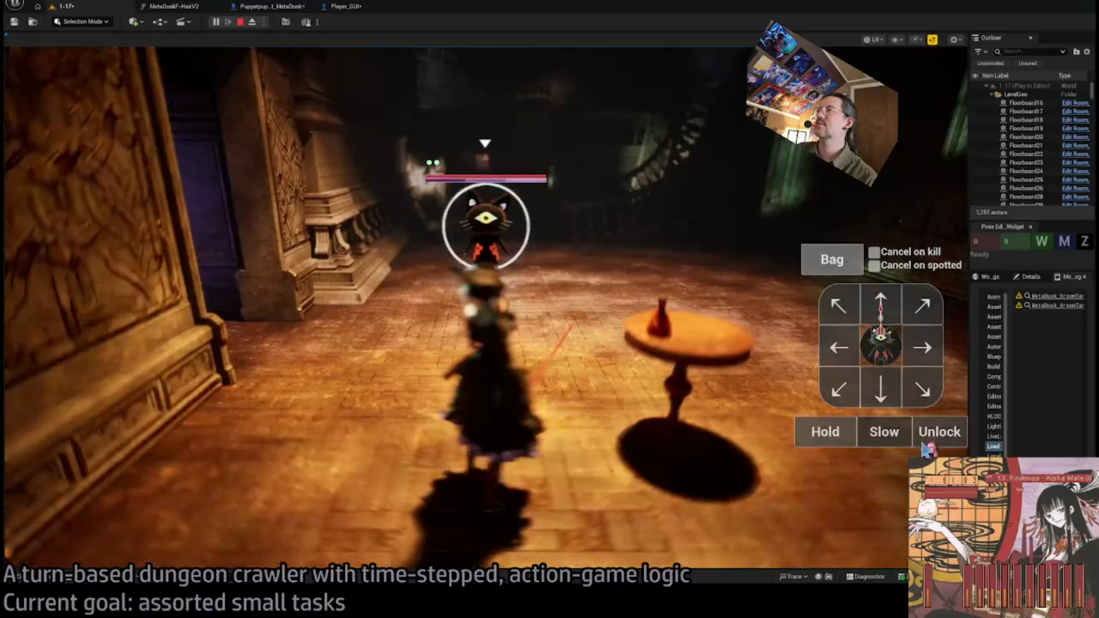
{"action": "left_click", "coordinate": [240, 22]}
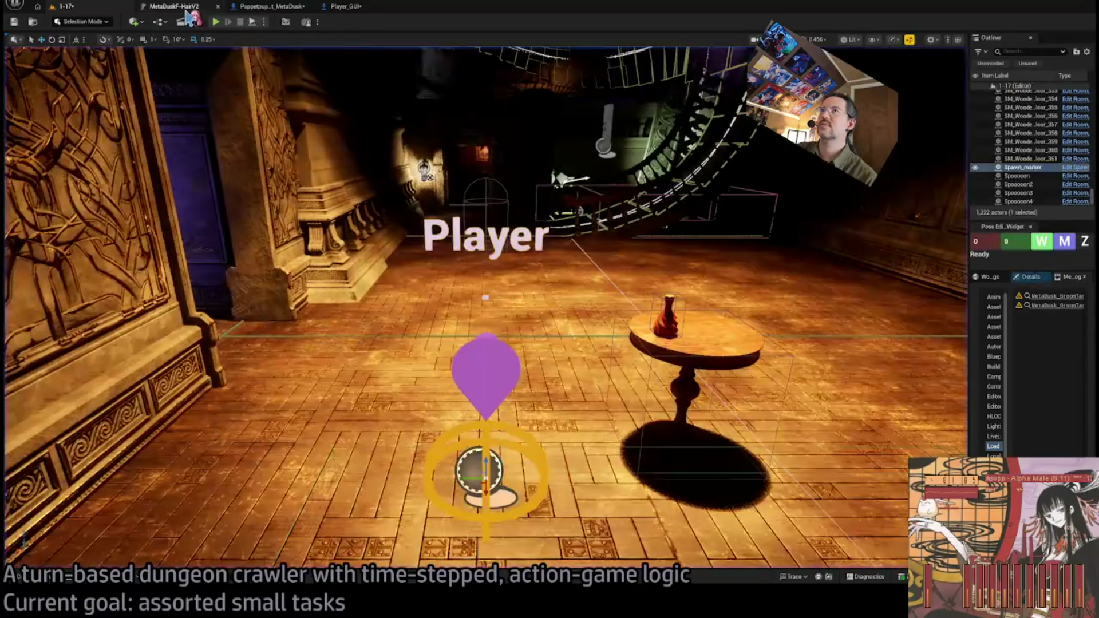
{"action": "left_click", "coordinate": [269, 6]}
{"action": "left_click", "coordinate": [358, 7]}
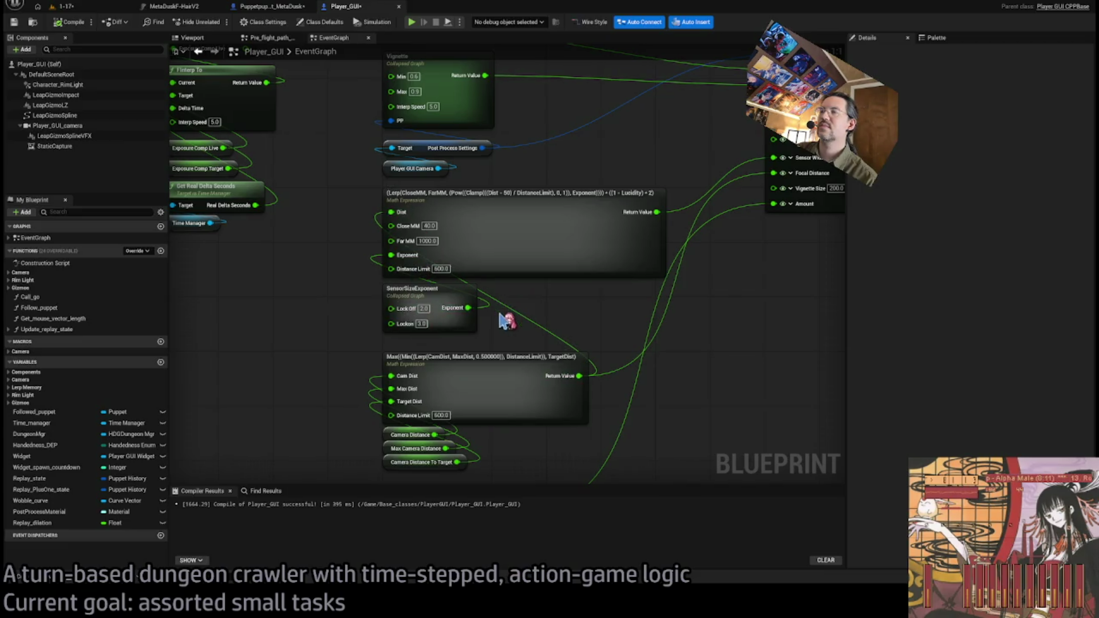
Break the Lerp Exponent's link to SensorSizeExponent so it uses 2.0, and compile
{"action": "left_click", "coordinate": [451, 292]}
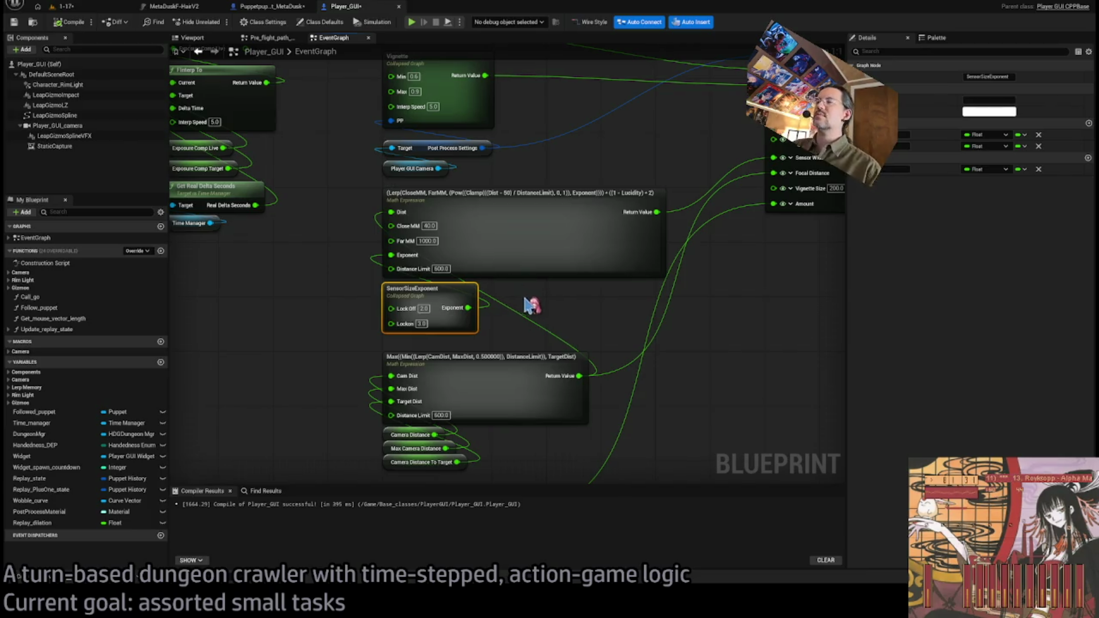
{"action": "left_click", "coordinate": [393, 255], "text": "alt"}
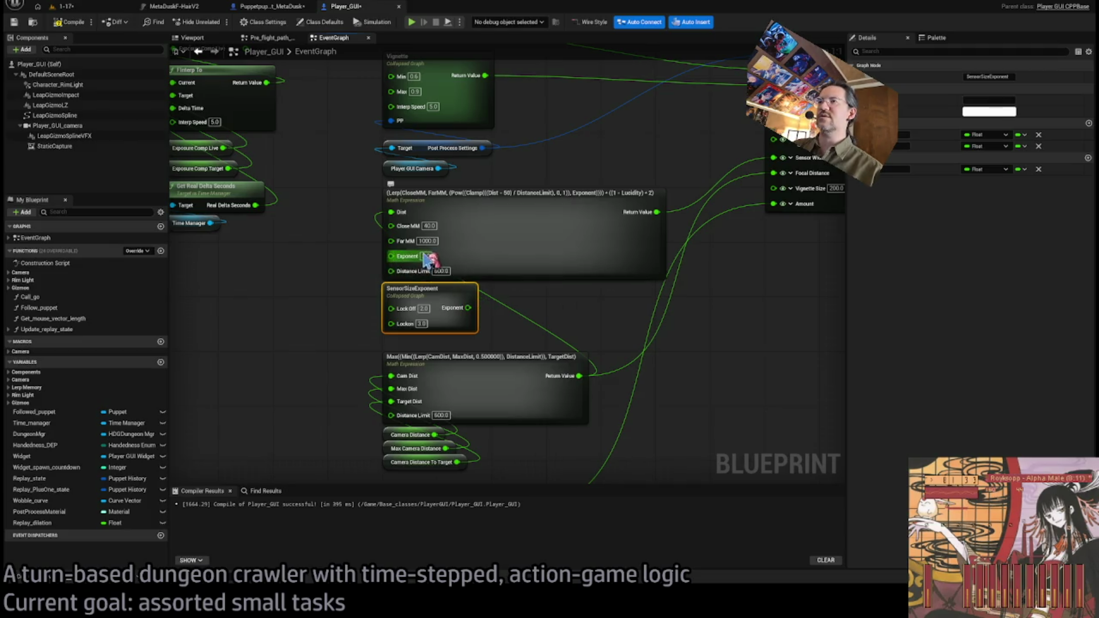
{"action": "mouse_move", "coordinate": [428, 266]}
{"action": "left_mouse_down"}
{"action": "mouse_move", "coordinate": [306, 291]}
{"action": "mouse_move", "coordinate": [421, 262]}
{"action": "left_mouse_up"}
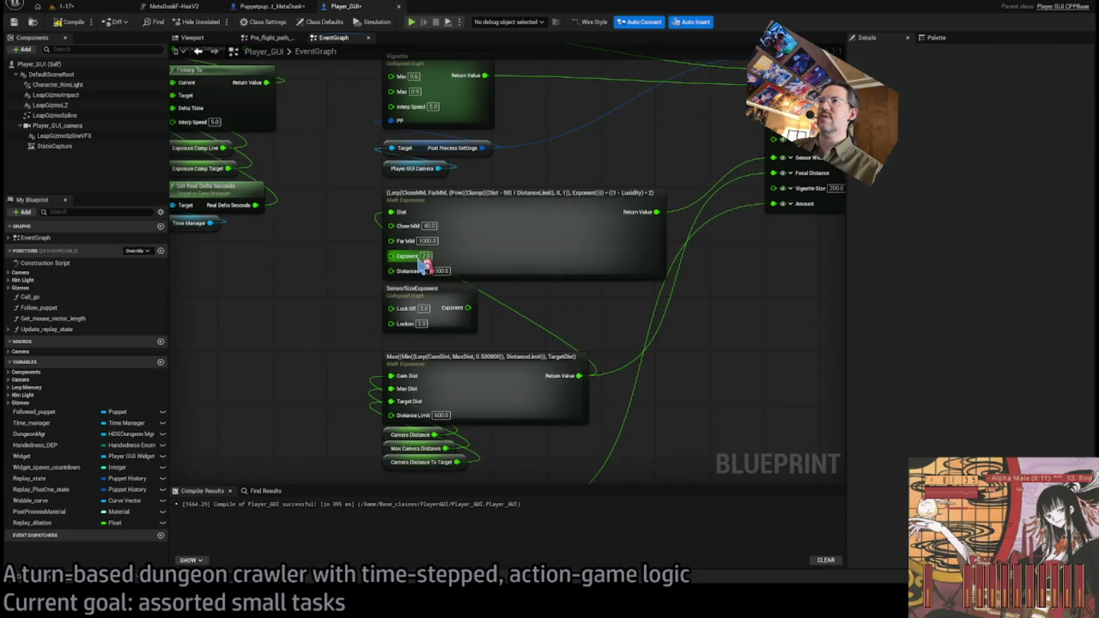
{"action": "left_click", "coordinate": [73, 22]}
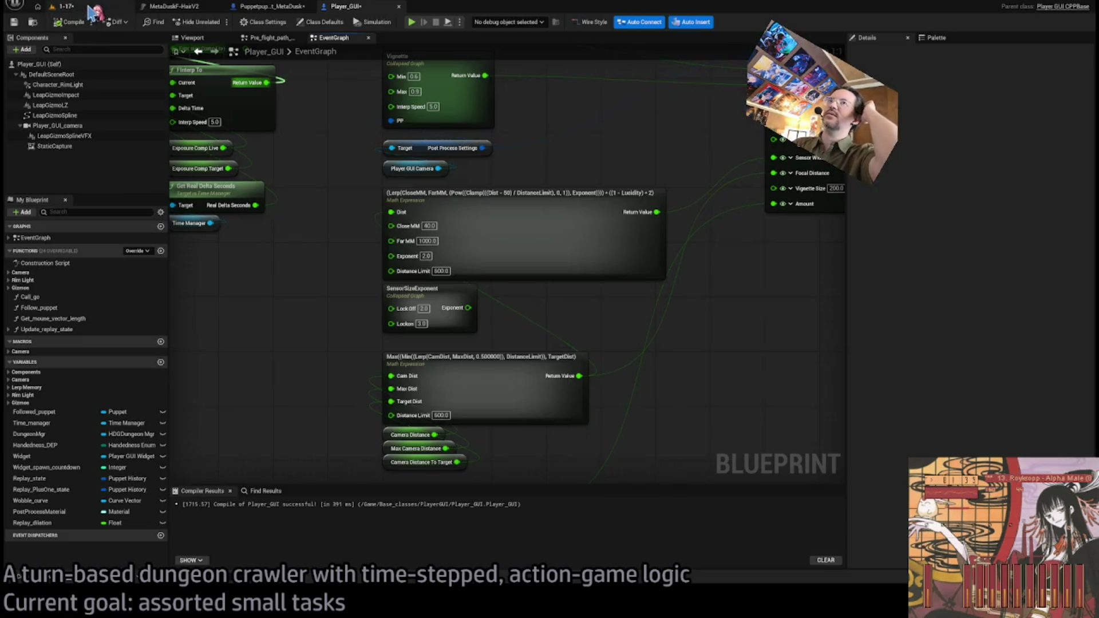
Play-test lock-on in level 1-17, then return to Player_GUI to edit Far MM
{"action": "left_click", "coordinate": [92, 8]}
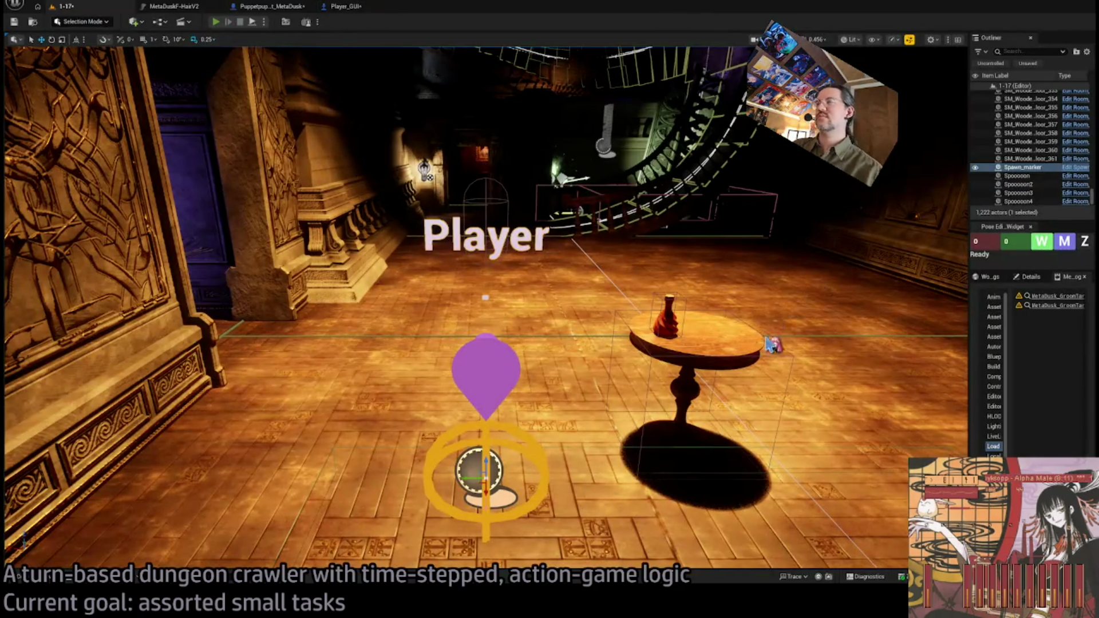
{"action": "key", "text": "alt+p"}
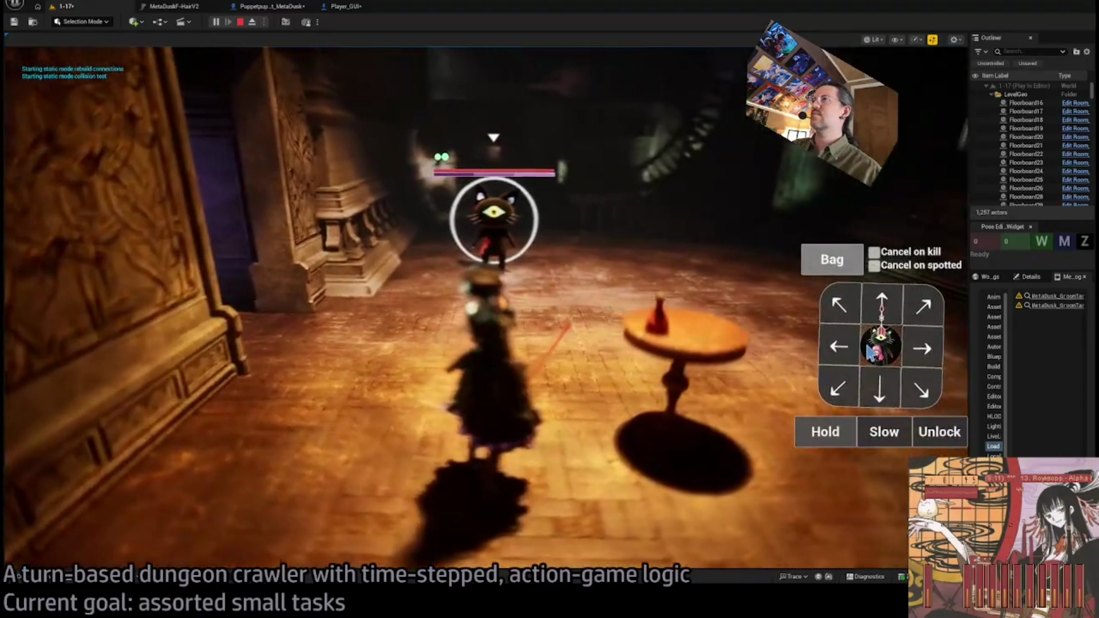
{"action": "left_click", "coordinate": [944, 431]}
{"action": "left_click", "coordinate": [240, 22]}
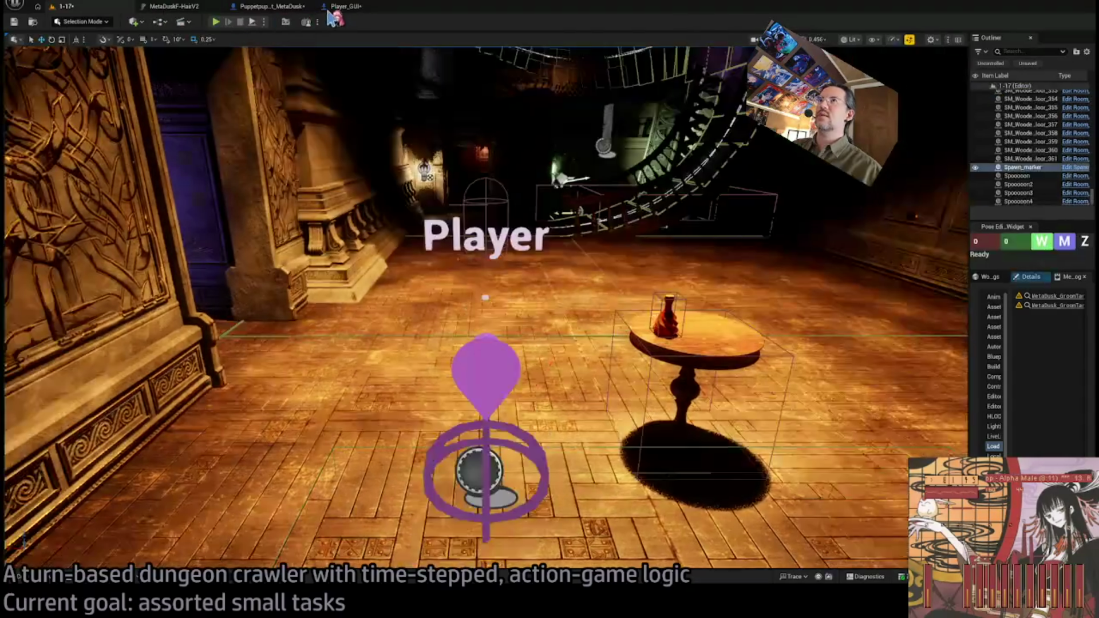
{"action": "left_click", "coordinate": [338, 7]}
{"action": "left_click", "coordinate": [428, 240]}
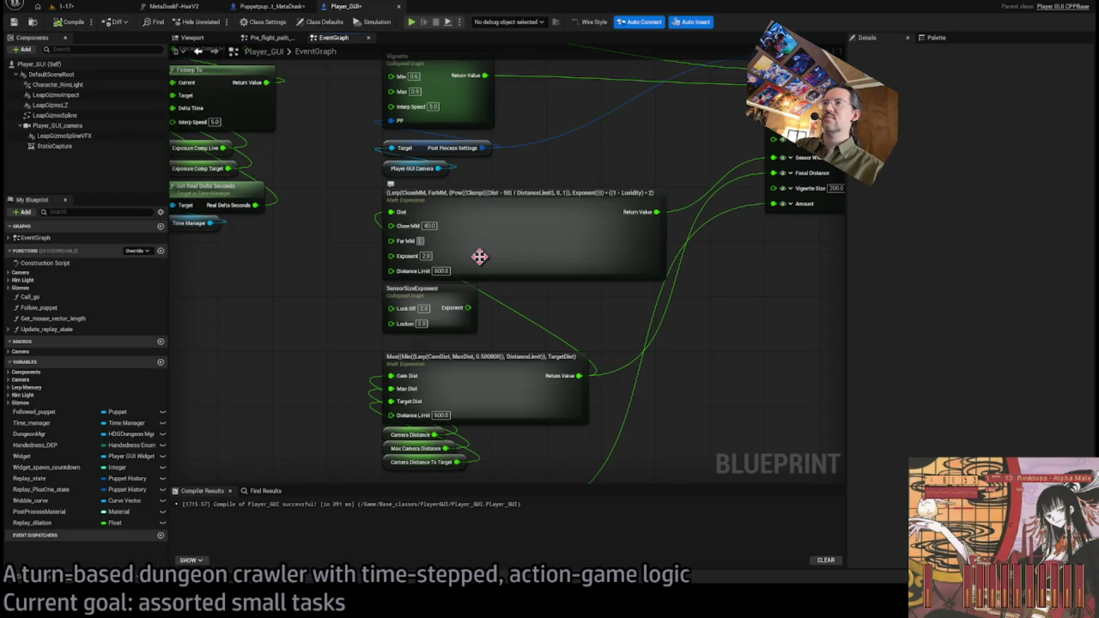
{"action": "type", "text": "500"}
Commit Far MM as 500.0 and start a play session in level 1-17
{"action": "key", "text": "Return"}
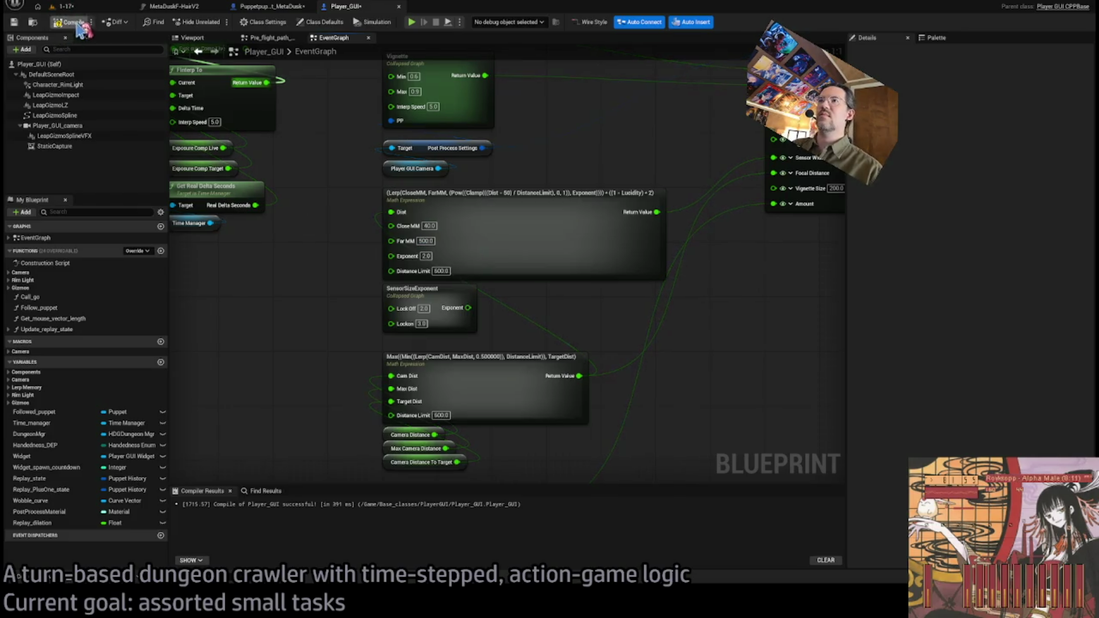
{"action": "left_click", "coordinate": [74, 9]}
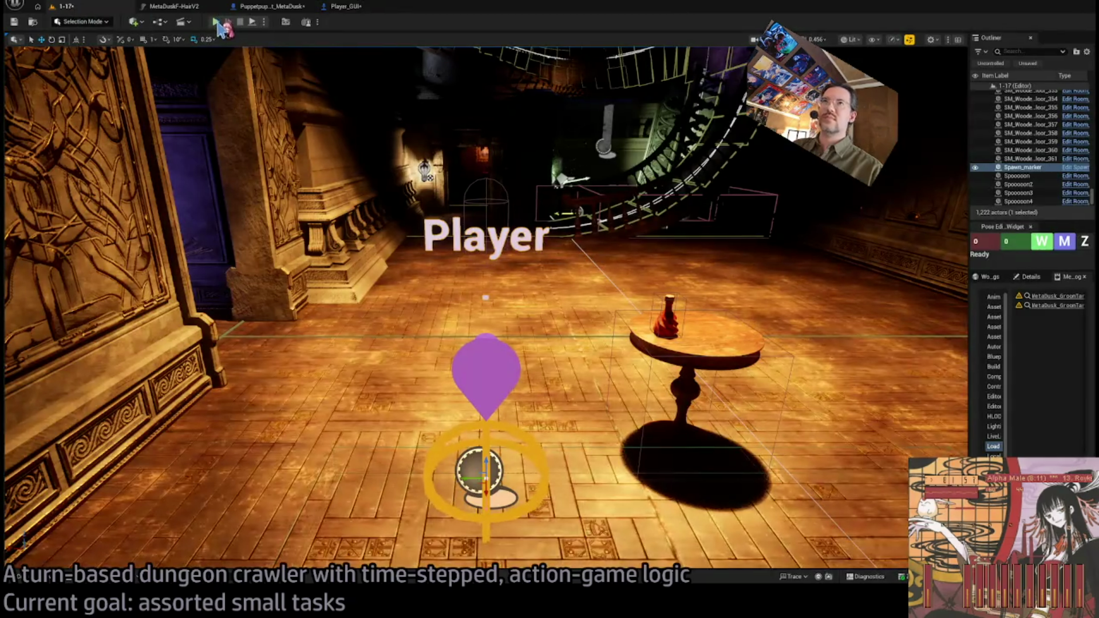
{"action": "key", "text": "alt+p"}
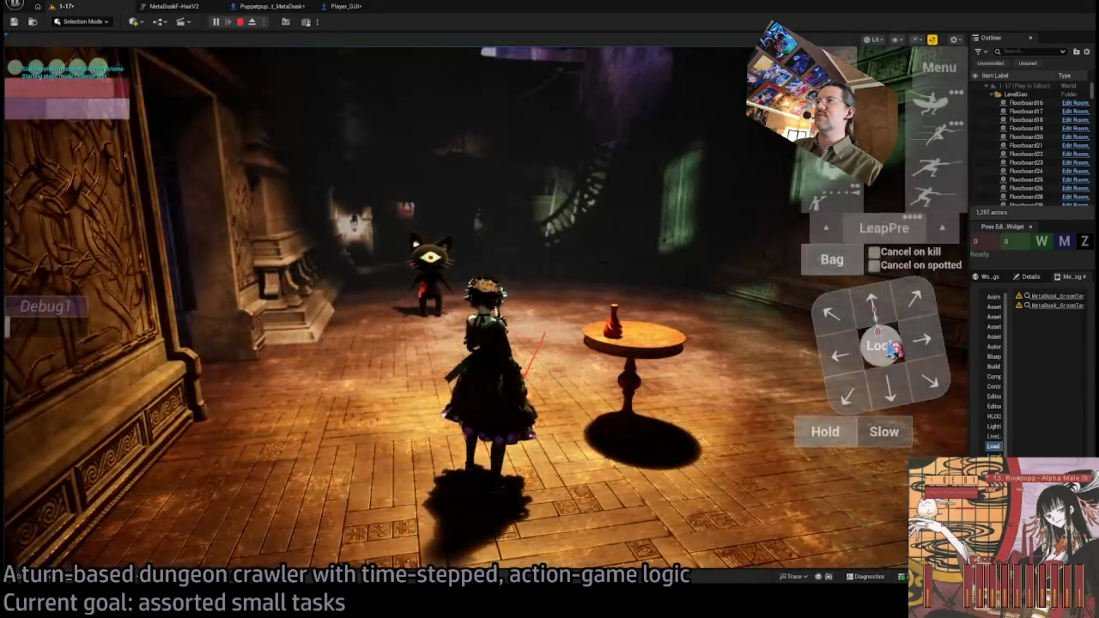
Lock onto and release the cat, swing the camera back, then stop and return to Player_GUI
{"action": "left_click", "coordinate": [889, 348]}
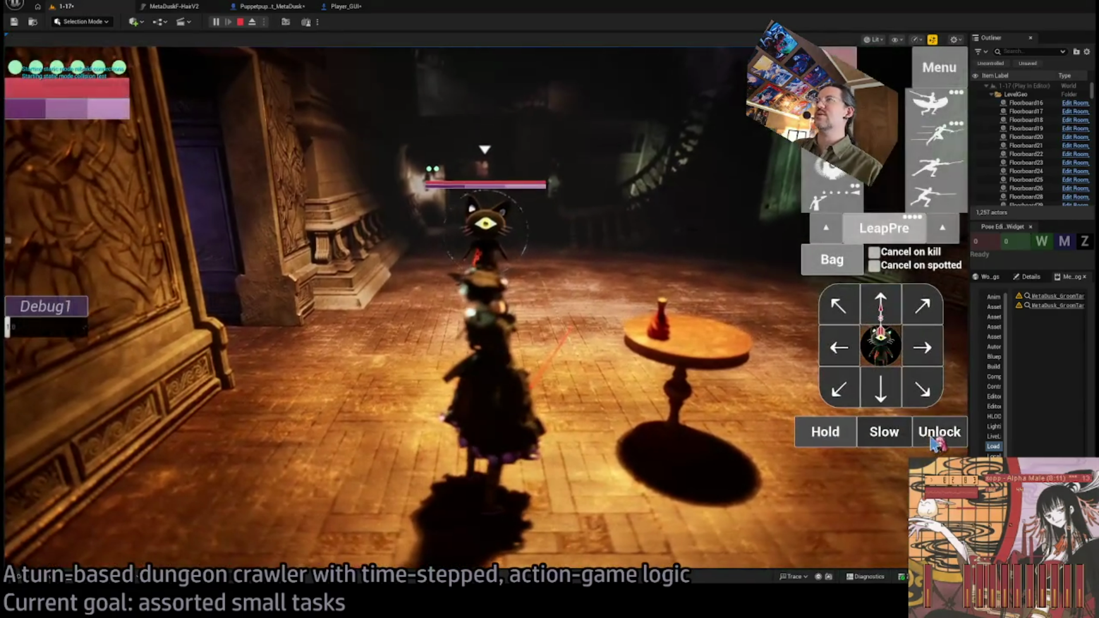
{"action": "left_click", "coordinate": [934, 435]}
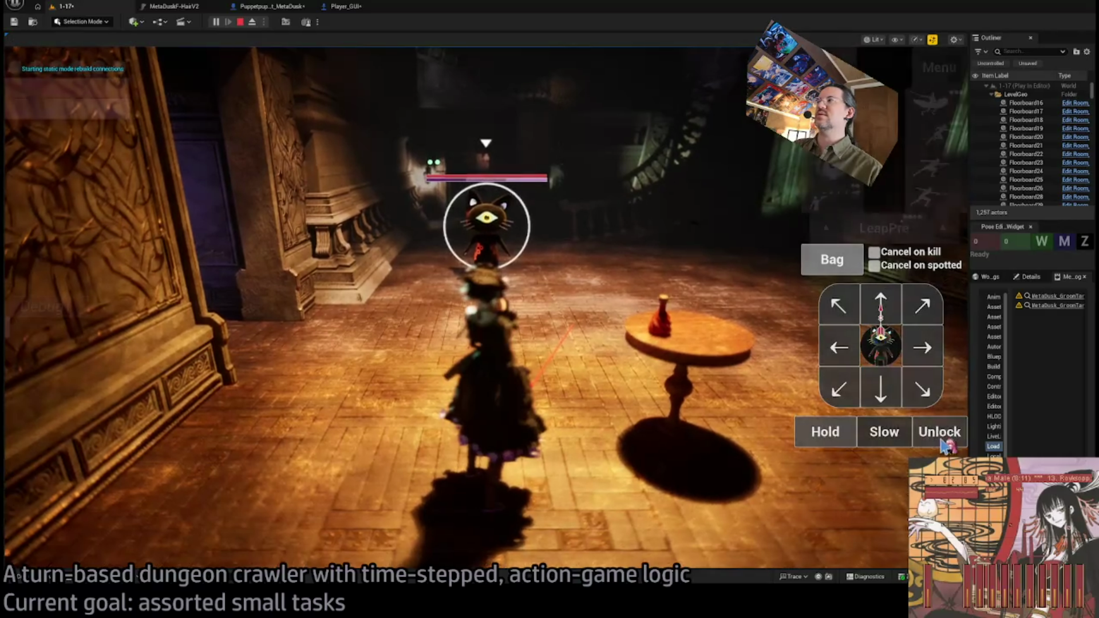
{"action": "left_click", "coordinate": [919, 386]}
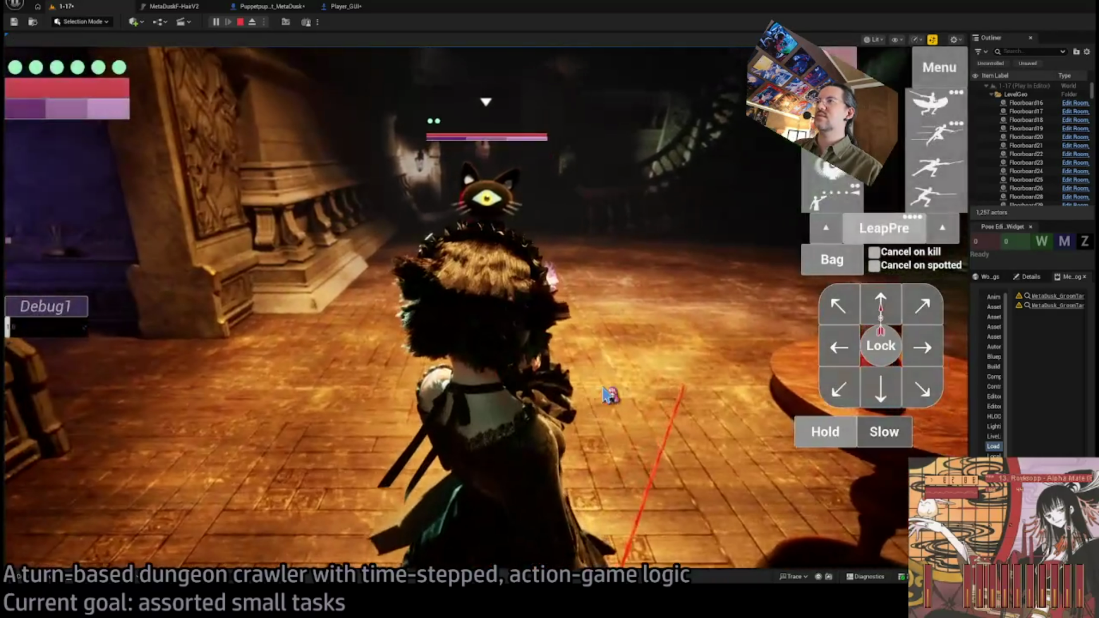
{"action": "left_click", "coordinate": [609, 393]}
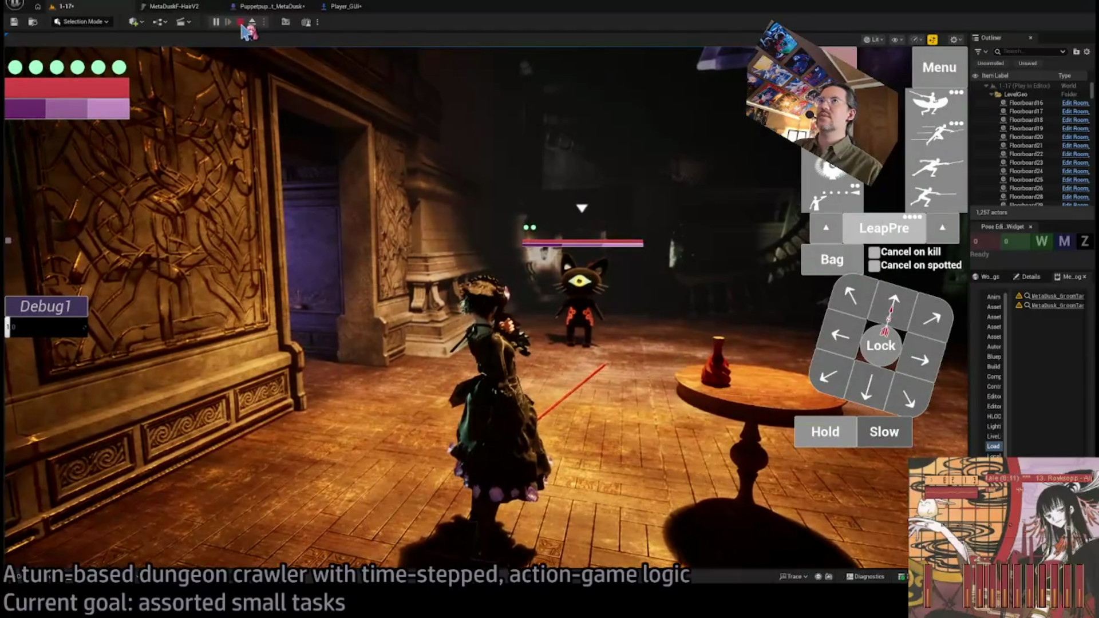
{"action": "left_click", "coordinate": [241, 23]}
{"action": "left_click", "coordinate": [345, 6]}
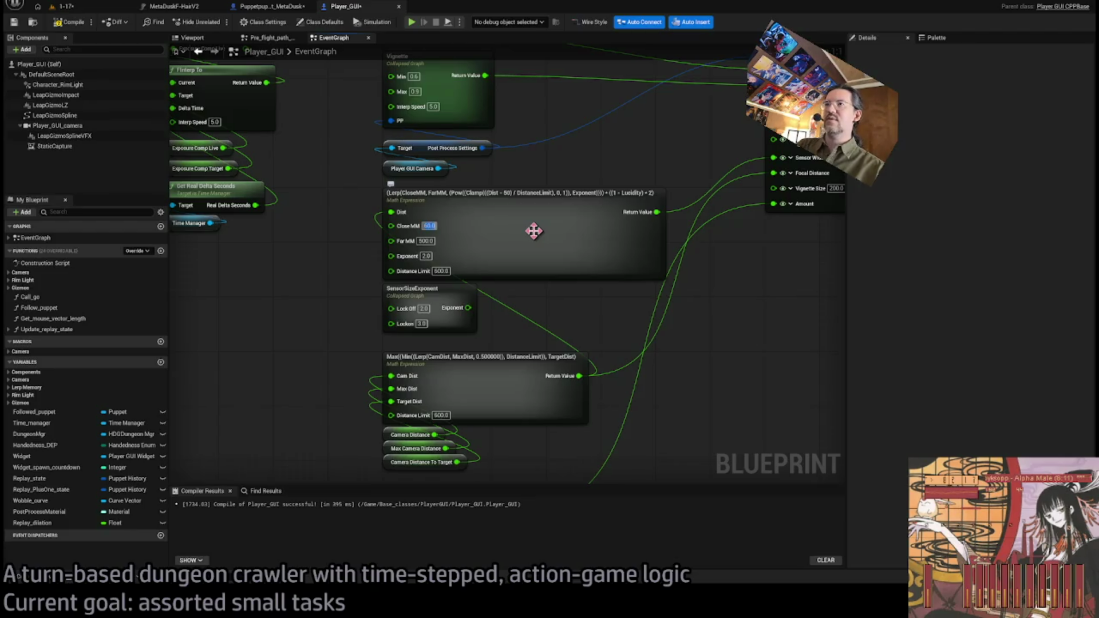
Start a play session in level 1-17, lock onto the cat, then release it
{"action": "left_click", "coordinate": [90, 9]}
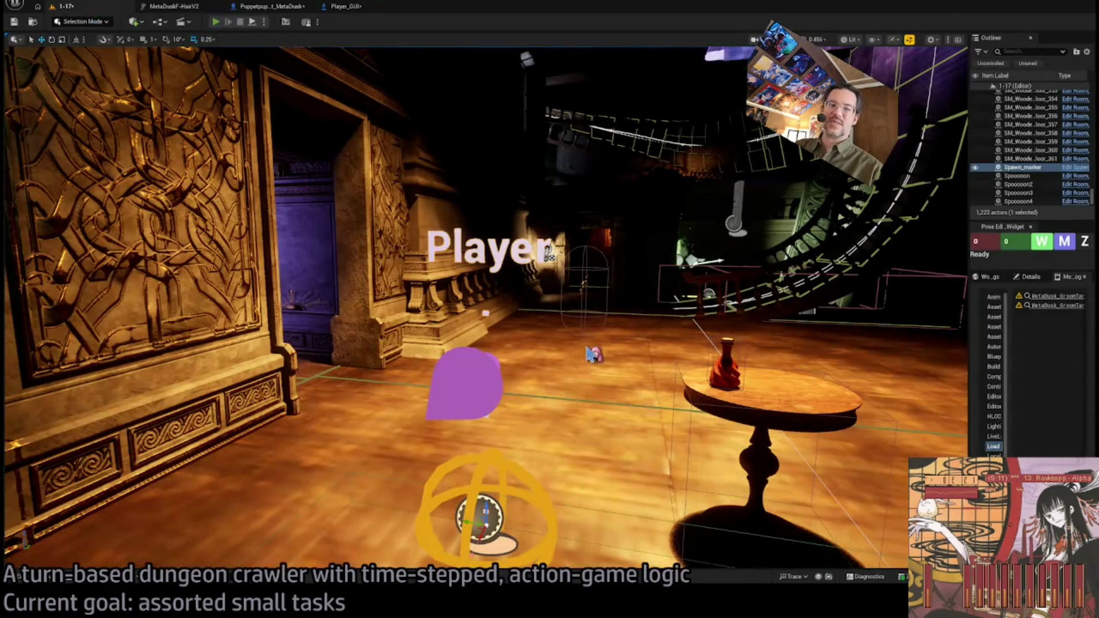
{"action": "key", "text": "alt+p"}
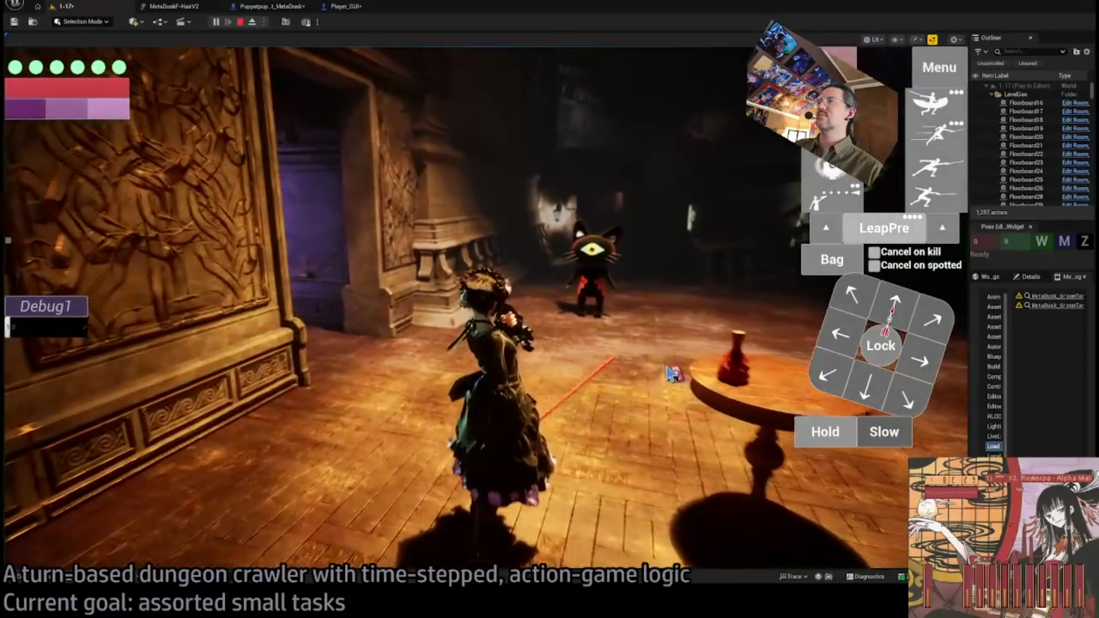
{"action": "left_click", "coordinate": [881, 345]}
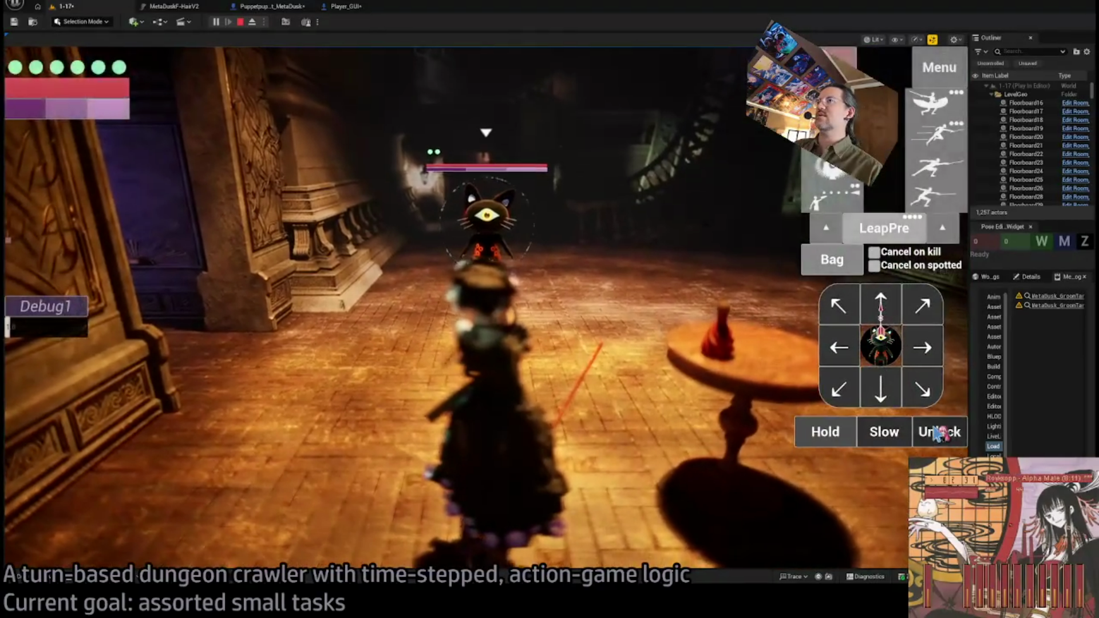
{"action": "left_click", "coordinate": [938, 432]}
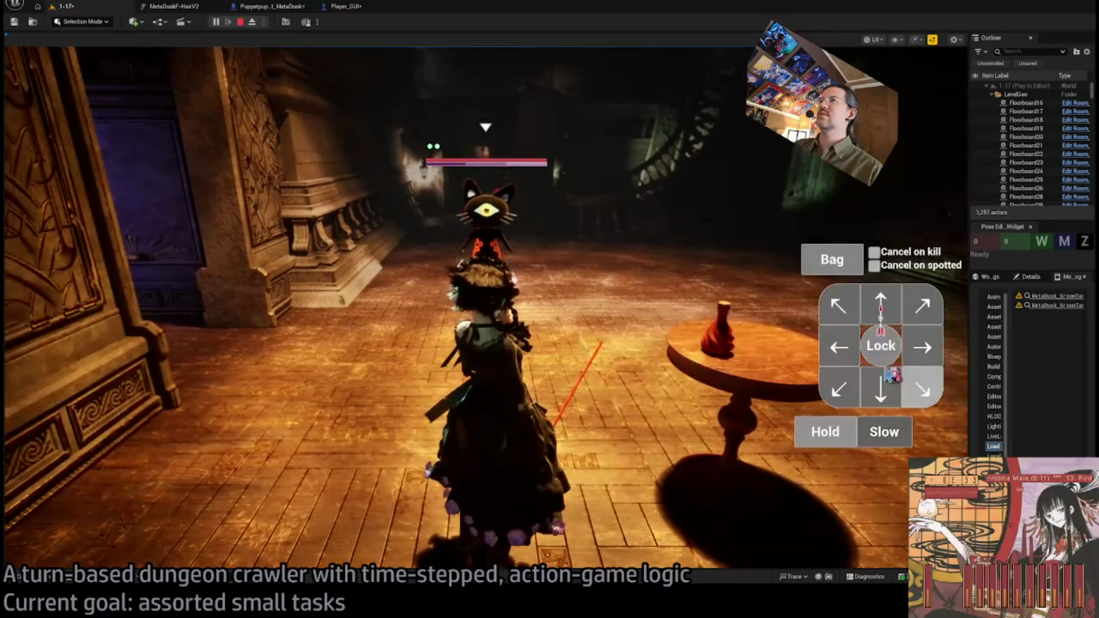
Repeatedly lock onto the cat, hold the character, release the lock, and stop play
{"action": "left_click", "coordinate": [885, 348]}
{"action": "left_click", "coordinate": [887, 350]}
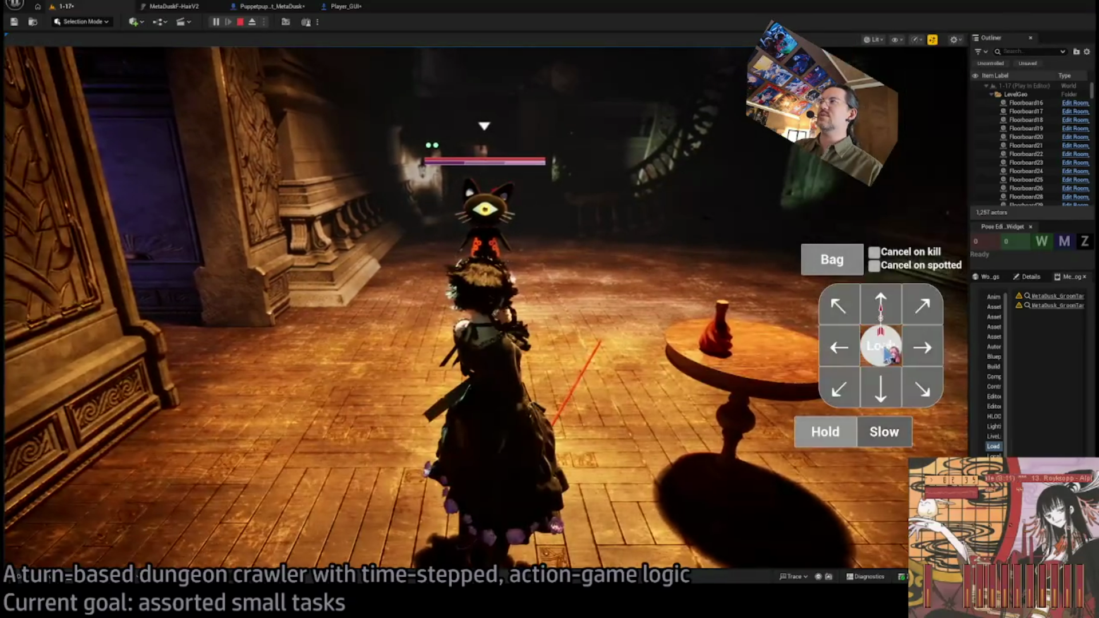
{"action": "left_click", "coordinate": [890, 354]}
{"action": "left_click", "coordinate": [879, 351]}
{"action": "left_click", "coordinate": [878, 348]}
{"action": "left_click", "coordinate": [881, 349]}
{"action": "left_click", "coordinate": [880, 349]}
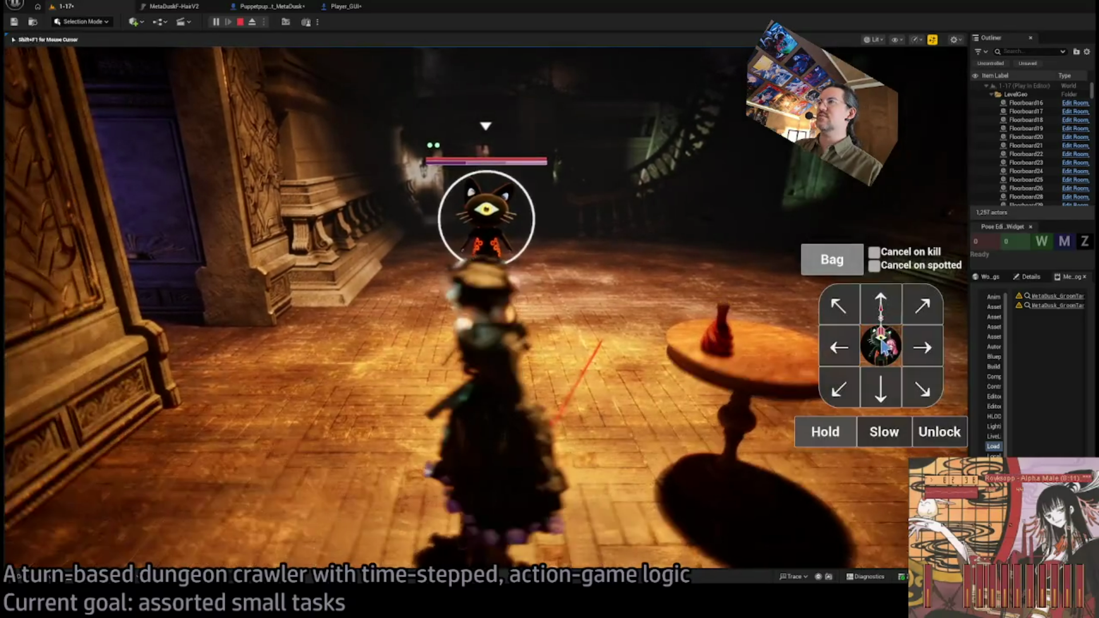
{"action": "left_click", "coordinate": [827, 432]}
{"action": "left_click", "coordinate": [934, 432]}
{"action": "left_click", "coordinate": [240, 22]}
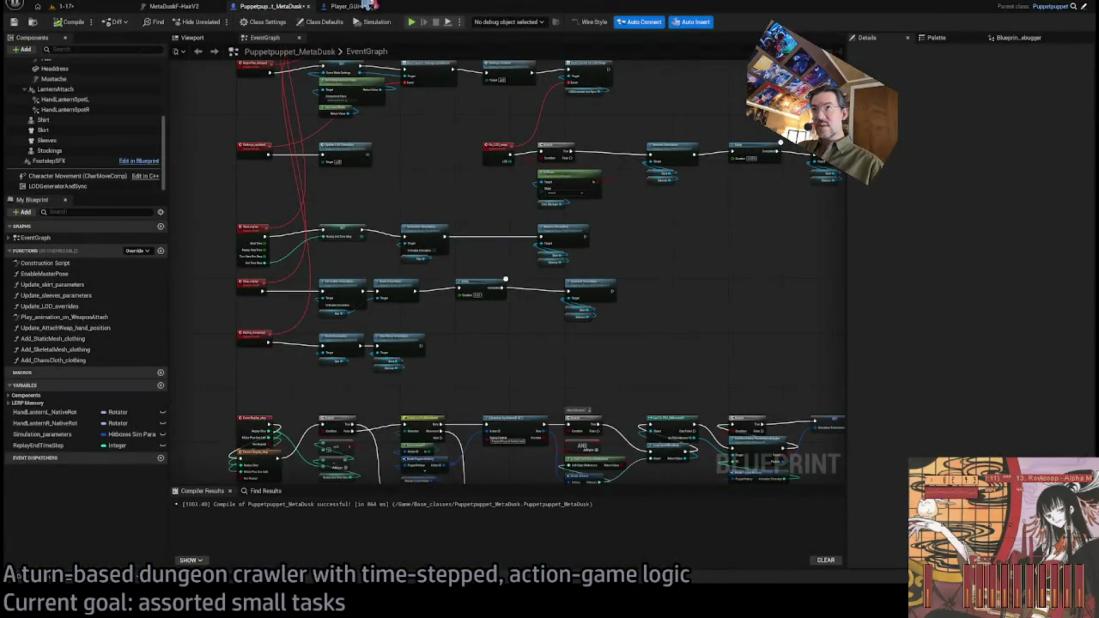
Delete SensorSizeExponent in Player_GUI, restore it with undo, and open its collapsed graph
{"action": "left_click", "coordinate": [364, 4]}
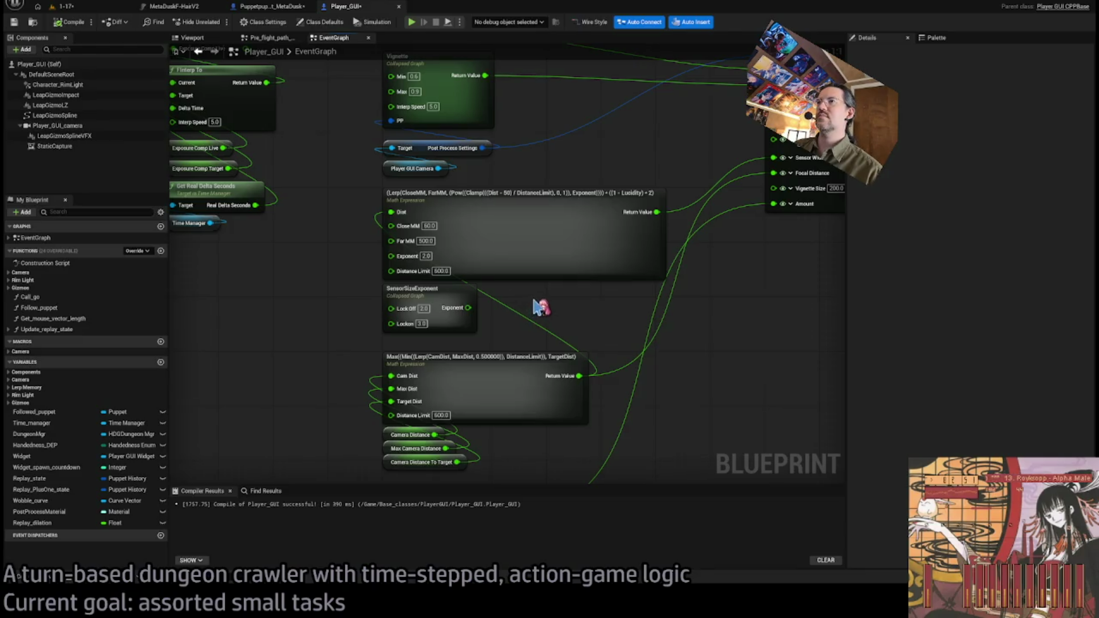
{"action": "left_click_drag", "start_coordinate": [538, 308], "coordinate": [369, 333]}
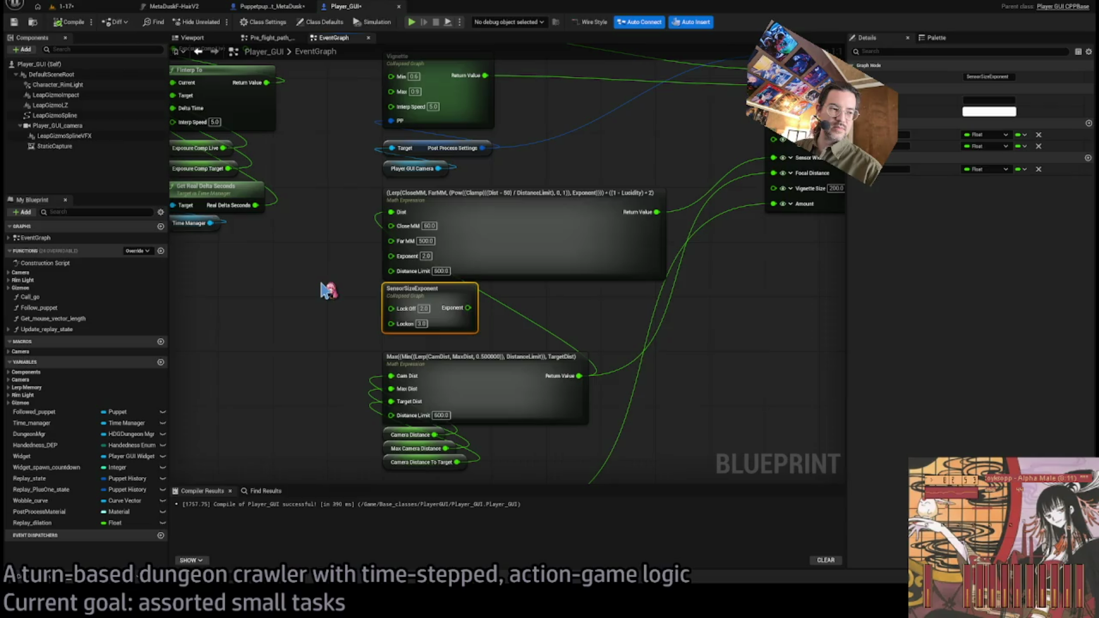
{"action": "key", "text": "Delete"}
{"action": "mouse_move", "coordinate": [329, 291]}
{"action": "left_mouse_down"}
{"action": "mouse_move", "coordinate": [363, 314]}
{"action": "mouse_move", "coordinate": [478, 270]}
{"action": "left_mouse_up"}
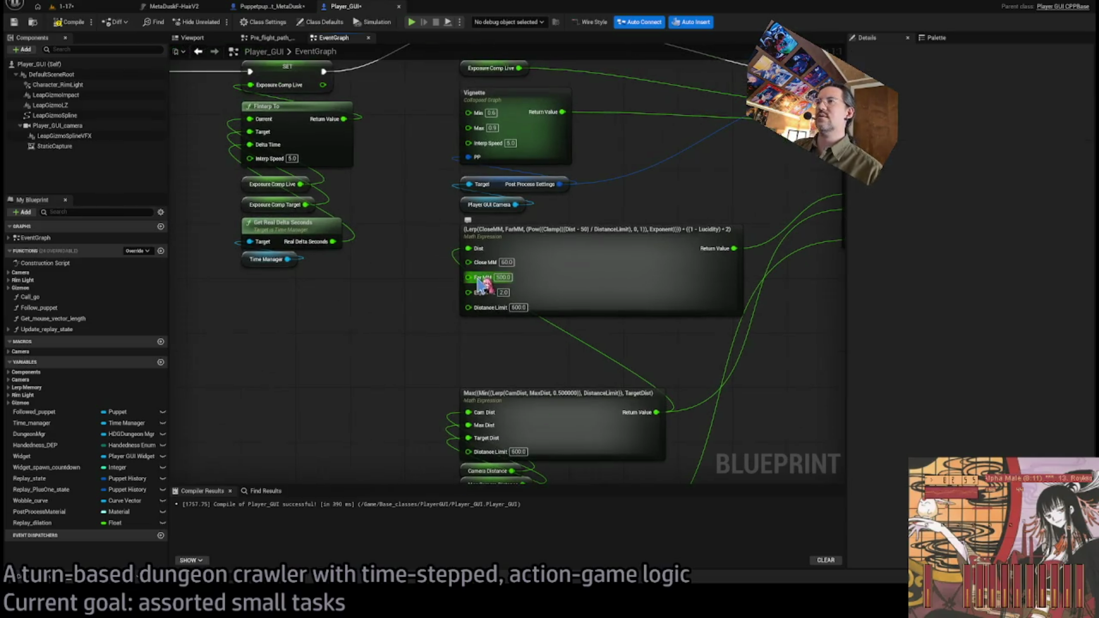
{"action": "scroll", "coordinate": [529, 351], "scroll_direction": "down", "scroll_amount": 1}
{"action": "mouse_move", "coordinate": [380, 297]}
{"action": "left_mouse_down"}
{"action": "mouse_move", "coordinate": [681, 388]}
{"action": "mouse_move", "coordinate": [826, 370]}
{"action": "mouse_move", "coordinate": [479, 338]}
{"action": "mouse_move", "coordinate": [455, 320]}
{"action": "left_mouse_up"}
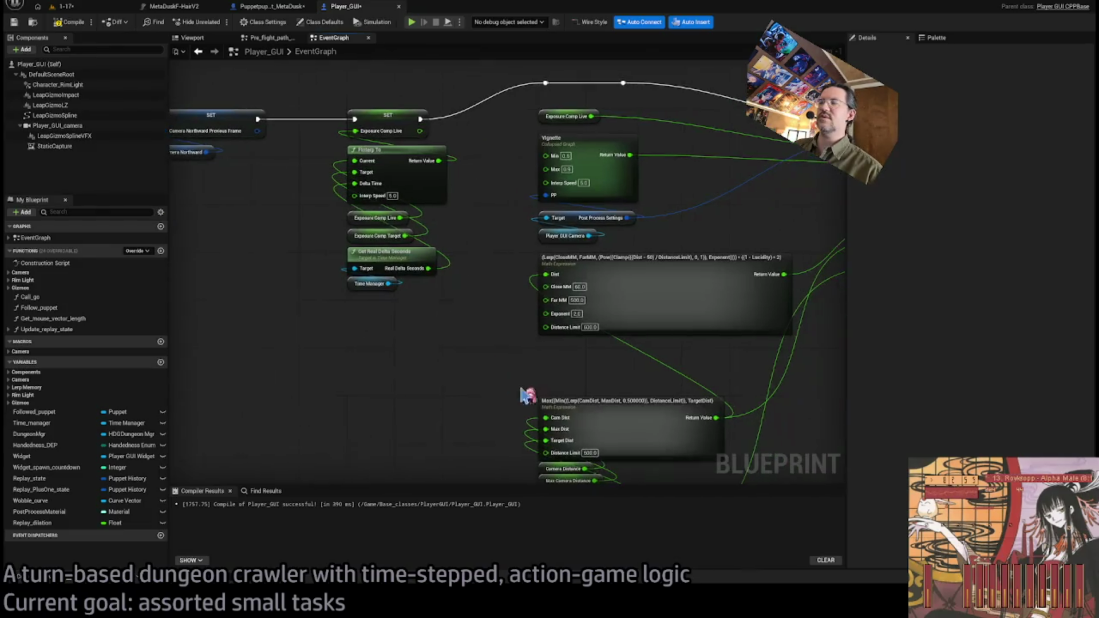
{"action": "key", "text": "ctrl+z"}
{"action": "scroll", "coordinate": [588, 362], "scroll_direction": "up", "scroll_amount": 1}
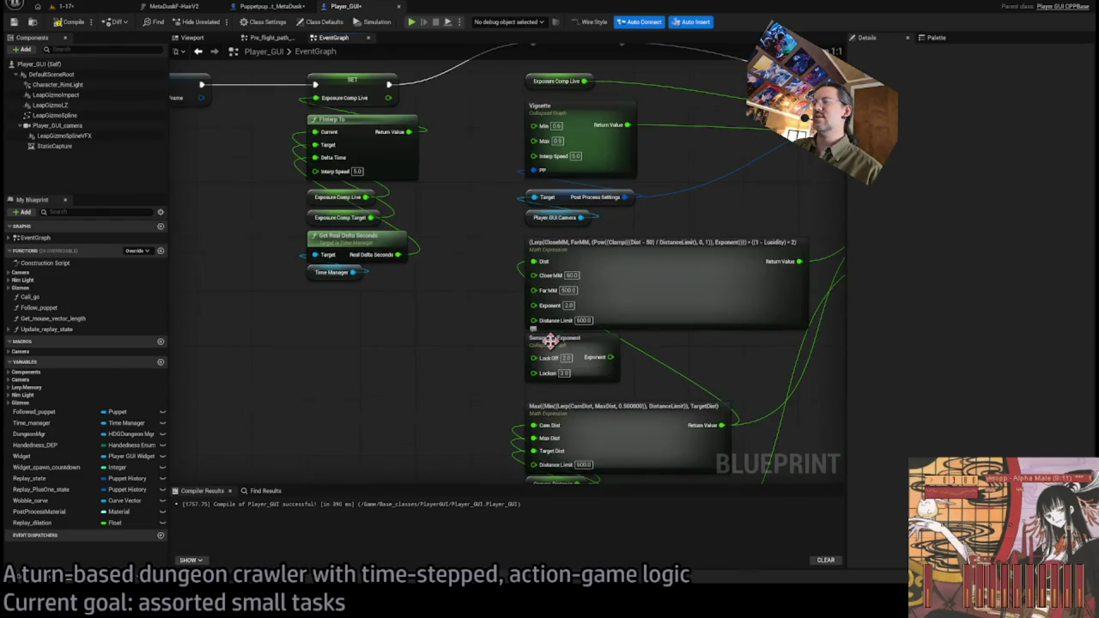
{"action": "double_click", "coordinate": [584, 344]}
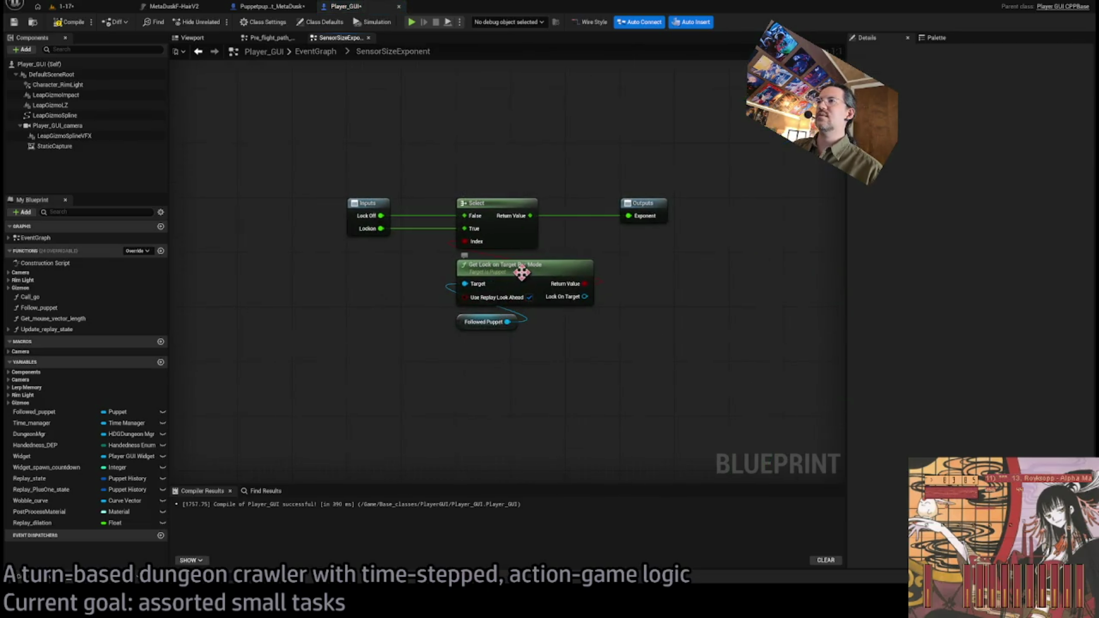
Add Followed Puppet's Lock On Target Replay, check it with Is Valid, and feed Select's Index
{"action": "left_click", "coordinate": [529, 297]}
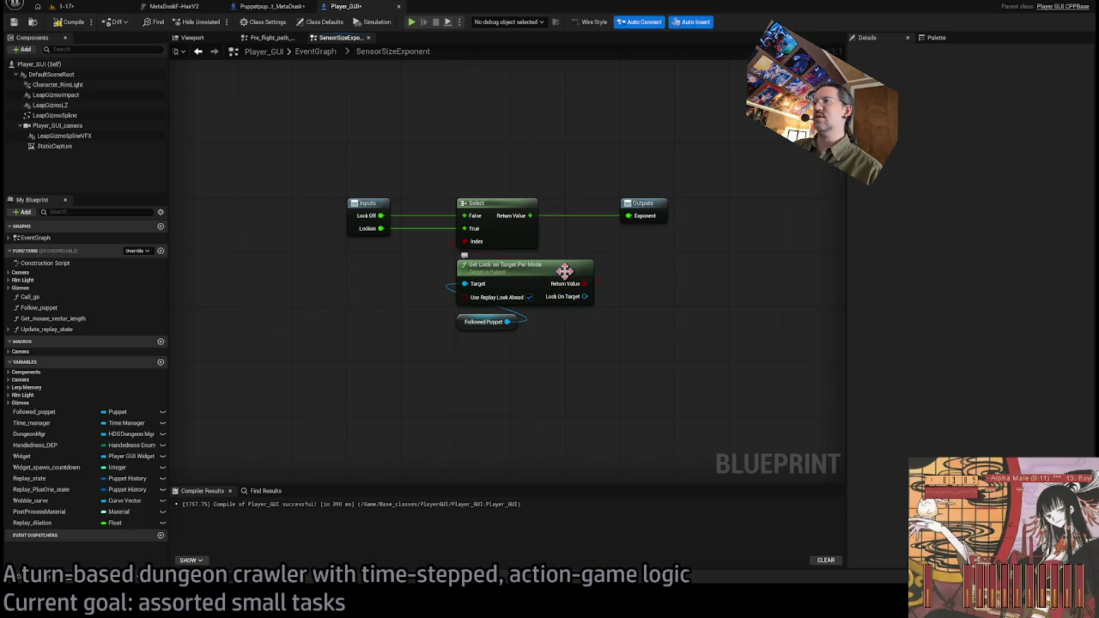
{"action": "left_click_drag", "start_coordinate": [595, 250], "coordinate": [567, 296]}
{"action": "left_click_drag", "start_coordinate": [479, 367], "coordinate": [559, 389]}
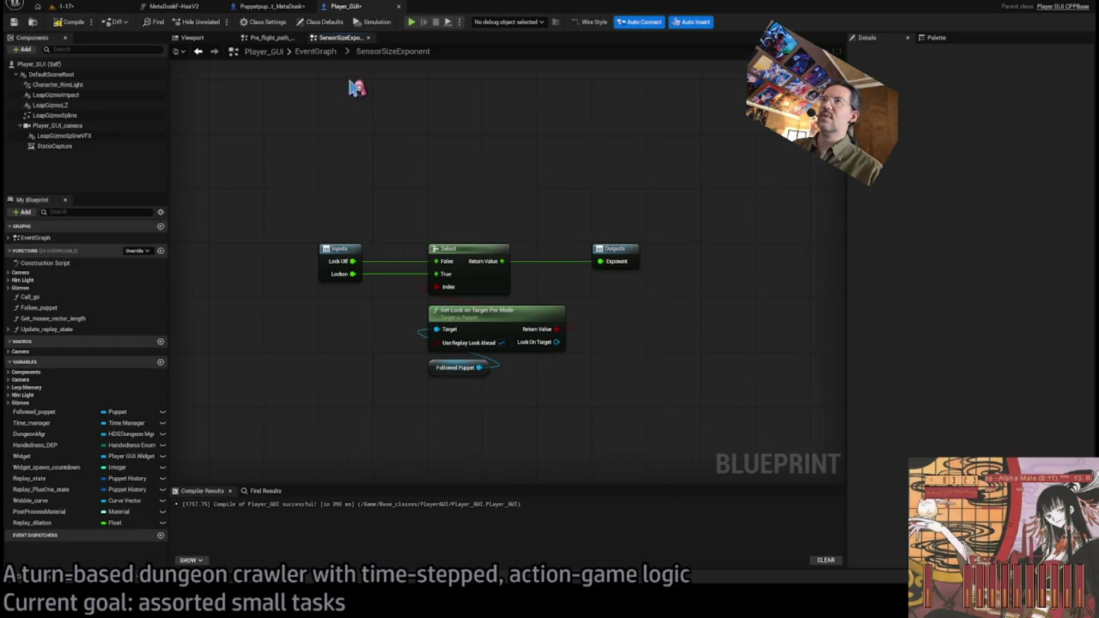
{"action": "mouse_move", "coordinate": [482, 380]}
{"action": "left_mouse_down"}
{"action": "mouse_move", "coordinate": [520, 410]}
{"action": "mouse_move", "coordinate": [486, 380]}
{"action": "mouse_move", "coordinate": [484, 452]}
{"action": "left_mouse_up"}
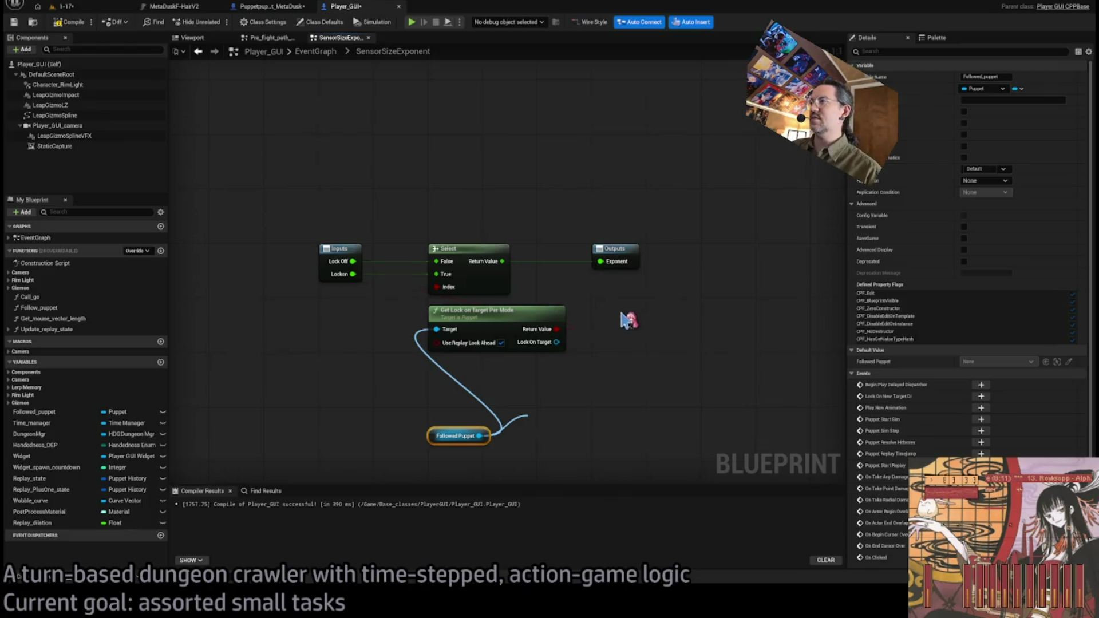
{"action": "mouse_move", "coordinate": [625, 422]}
{"action": "left_mouse_down"}
{"action": "mouse_move", "coordinate": [568, 399]}
{"action": "mouse_move", "coordinate": [607, 395]}
{"action": "left_mouse_up"}
{"action": "key", "text": "Return"}
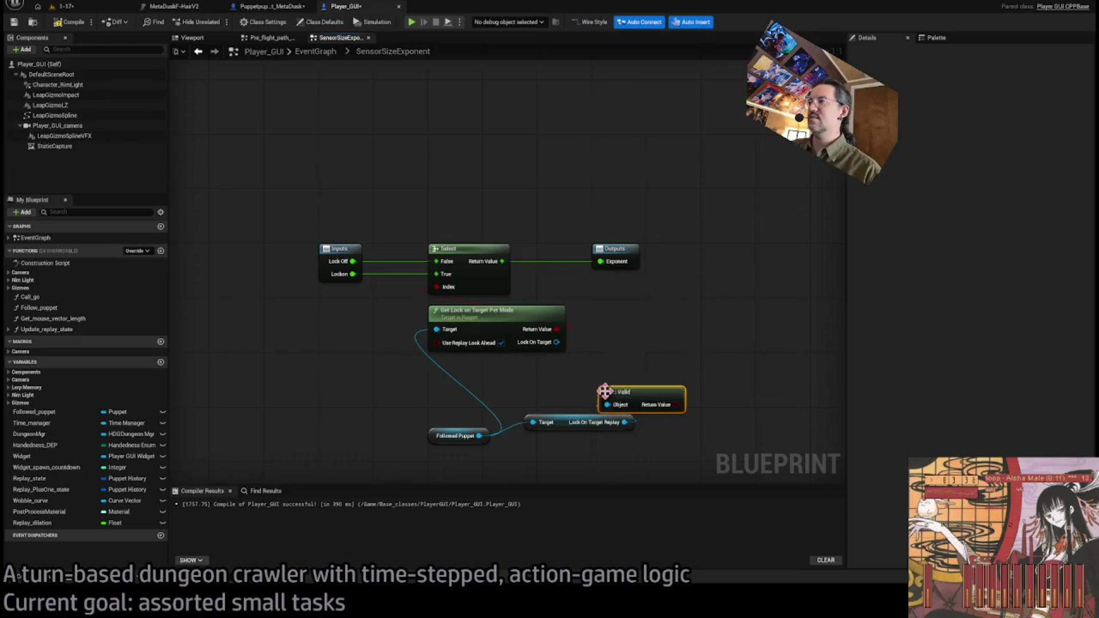
{"action": "mouse_move", "coordinate": [677, 404]}
{"action": "left_mouse_down"}
{"action": "mouse_move", "coordinate": [684, 411]}
{"action": "mouse_move", "coordinate": [458, 292]}
{"action": "left_mouse_up"}
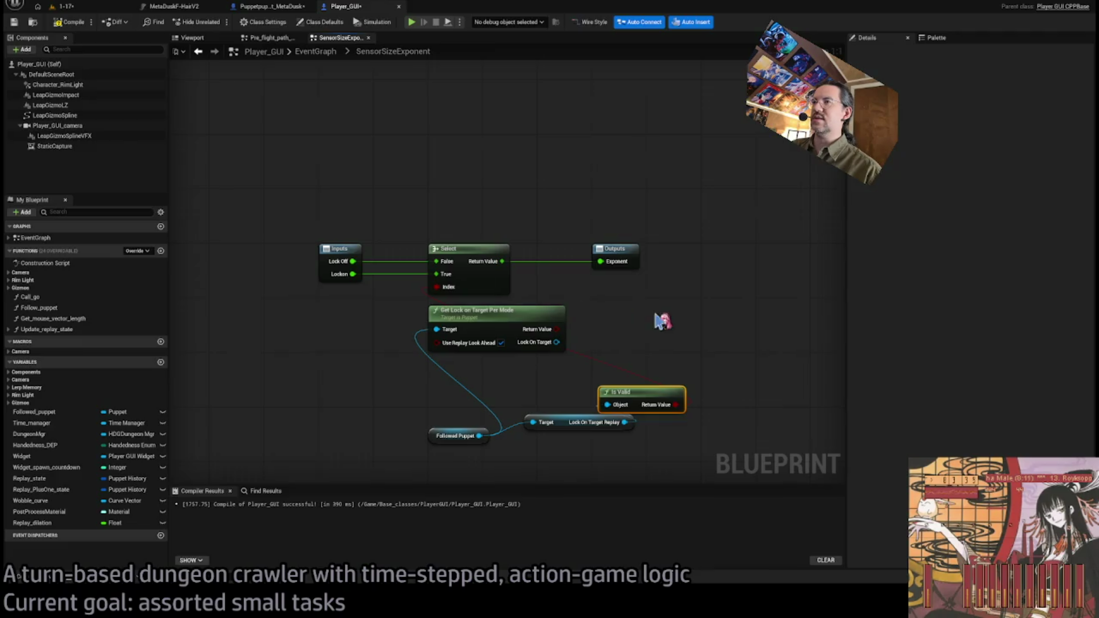
{"action": "left_click", "coordinate": [316, 51]}
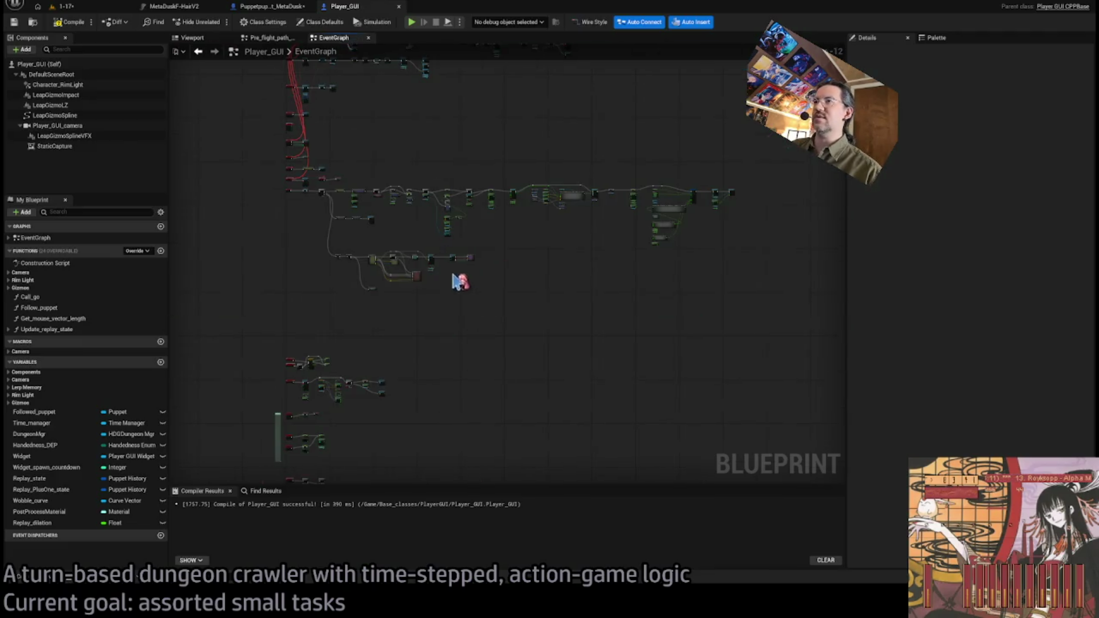
Set SensorSizeExponent's Lock Off value to 500
{"action": "scroll", "coordinate": [669, 244], "scroll_direction": "up", "scroll_amount": 6}
{"action": "left_click_drag", "start_coordinate": [591, 284], "coordinate": [506, 329]}
{"action": "left_click", "coordinate": [484, 314]}
{"action": "type", "text": "2"}
{"action": "key", "text": "Return"}
{"action": "type", "text": "500"}
{"action": "key", "text": "Tab"}
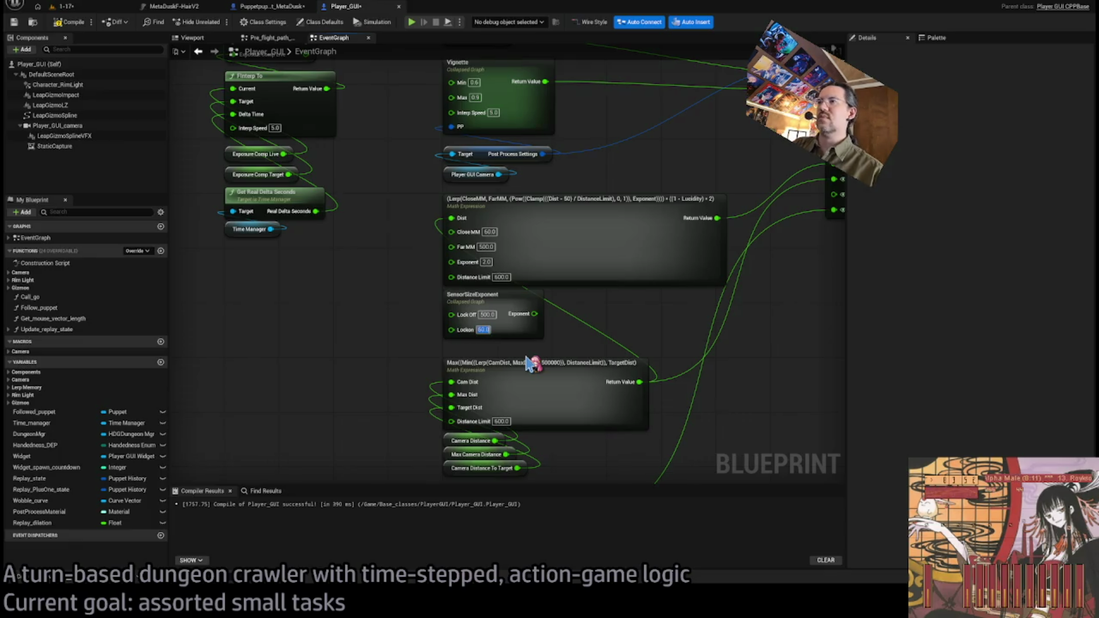
Wire SensorSizeExponent's output into the Lerp's Far MM and save Player_GUI
{"action": "left_click_drag", "start_coordinate": [535, 315], "coordinate": [453, 248]}
{"action": "key", "text": "ctrl+s"}
{"action": "left_click", "coordinate": [91, 7]}
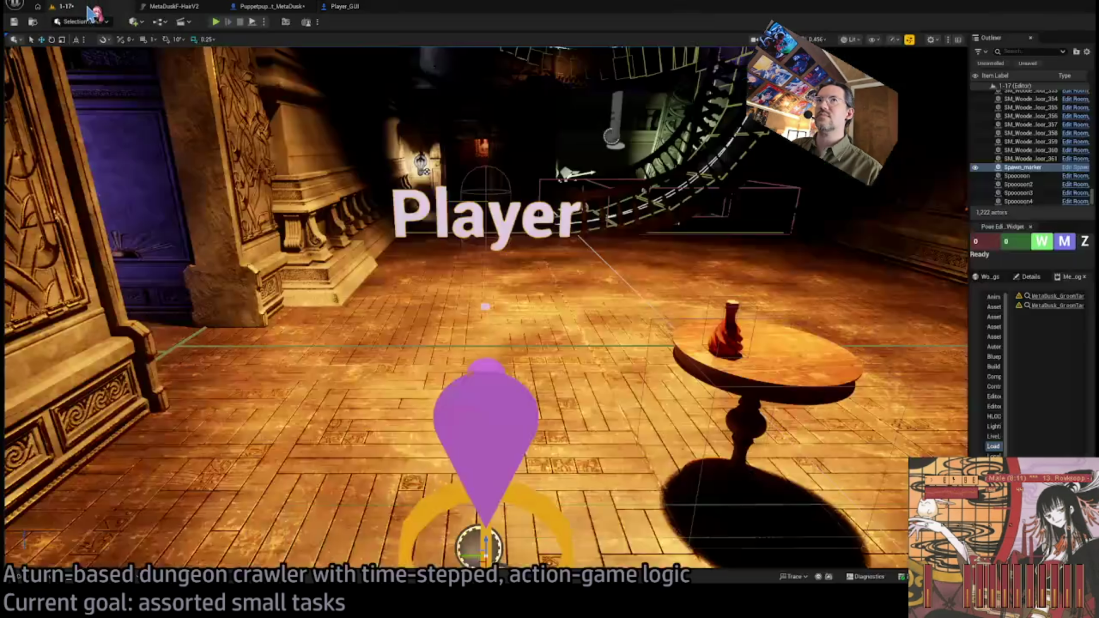
Play the level, lock onto the cat, run an attack turn, then clear the lock
{"action": "key", "text": "alt+p"}
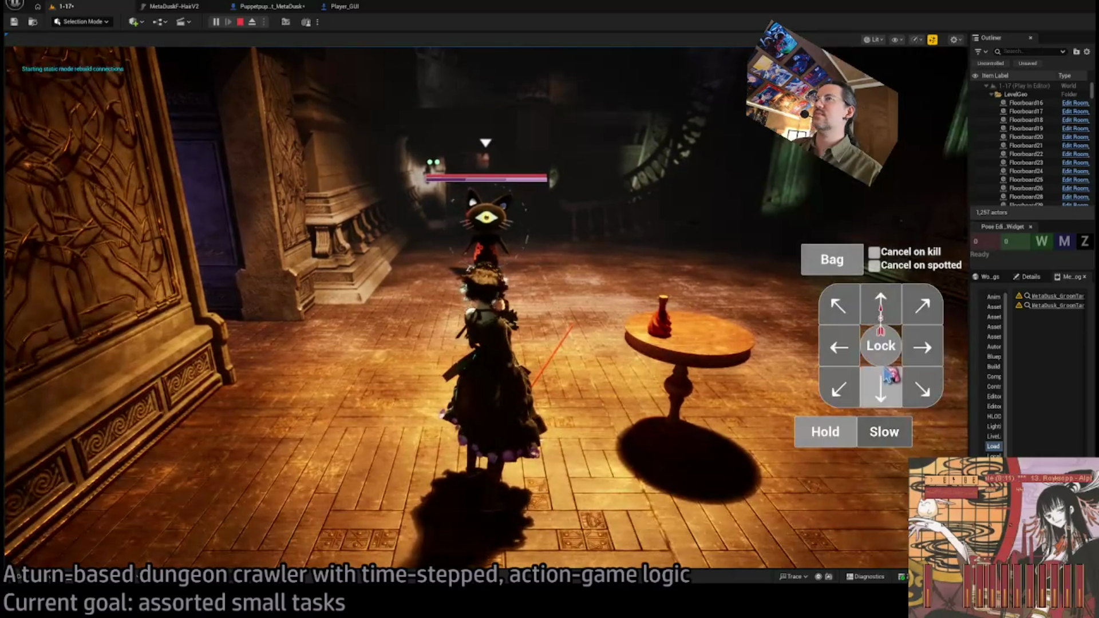
{"action": "left_click", "coordinate": [937, 436]}
{"action": "left_click", "coordinate": [880, 345]}
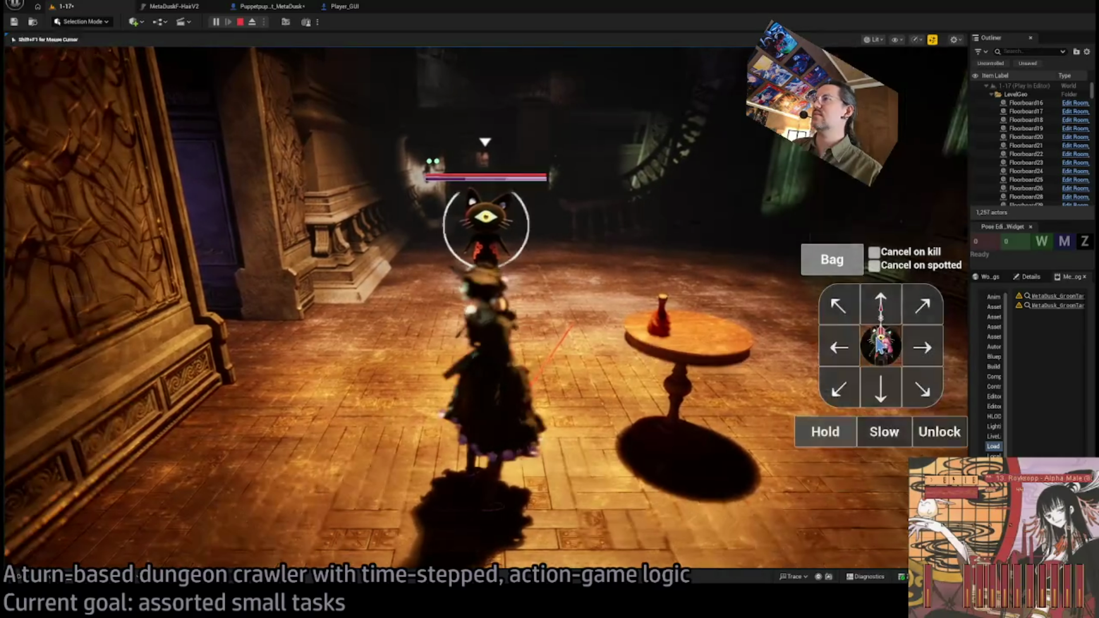
{"action": "left_click", "coordinate": [69, 404]}
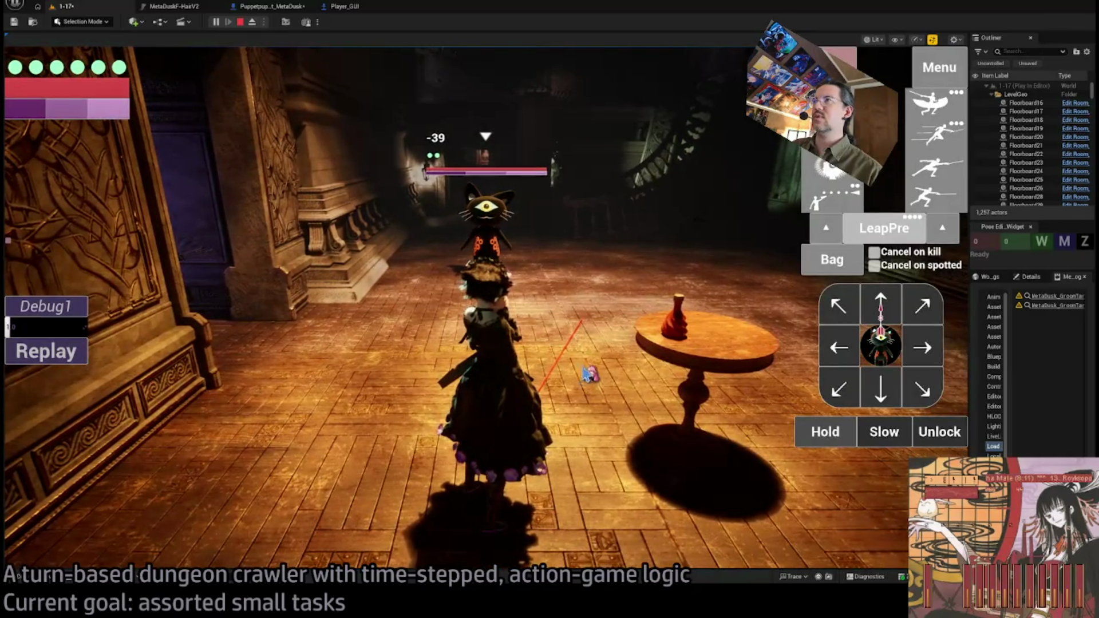
{"action": "left_click", "coordinate": [950, 447]}
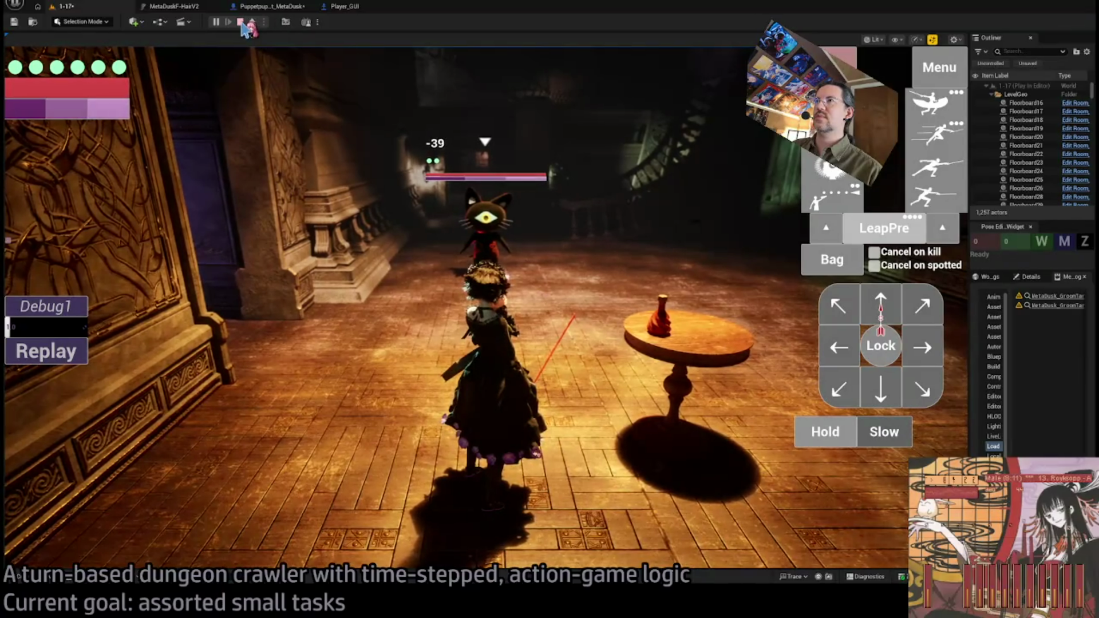
Re-lock onto the cat, hold and play out the turn, clear the lock, and return to Player_GUI
{"action": "left_click", "coordinate": [880, 345]}
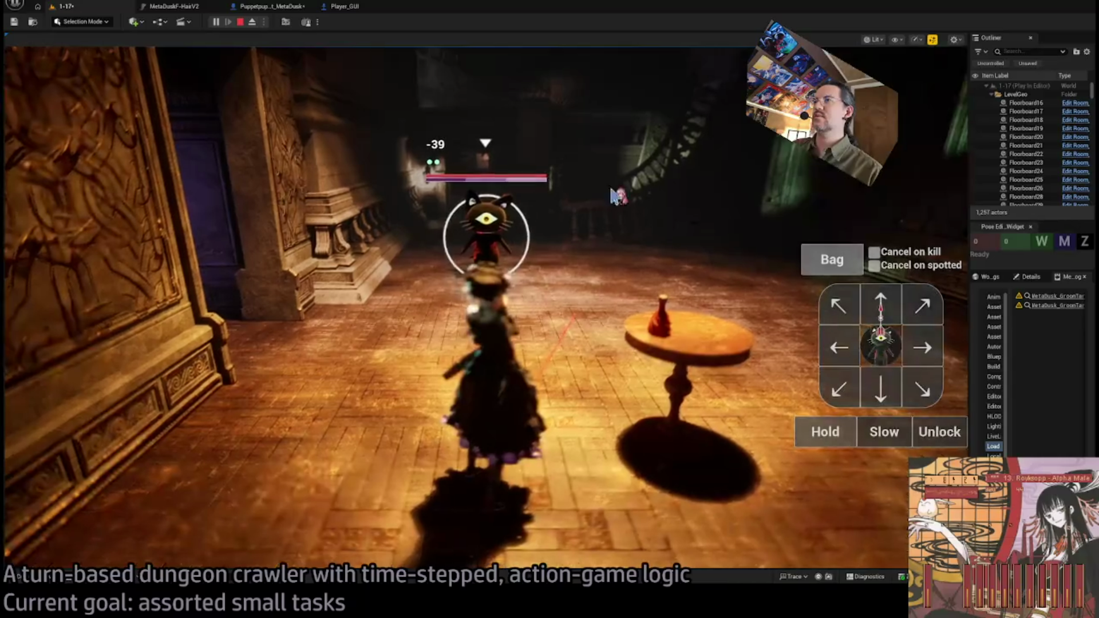
{"action": "left_click", "coordinate": [824, 432]}
{"action": "left_click", "coordinate": [44, 406]}
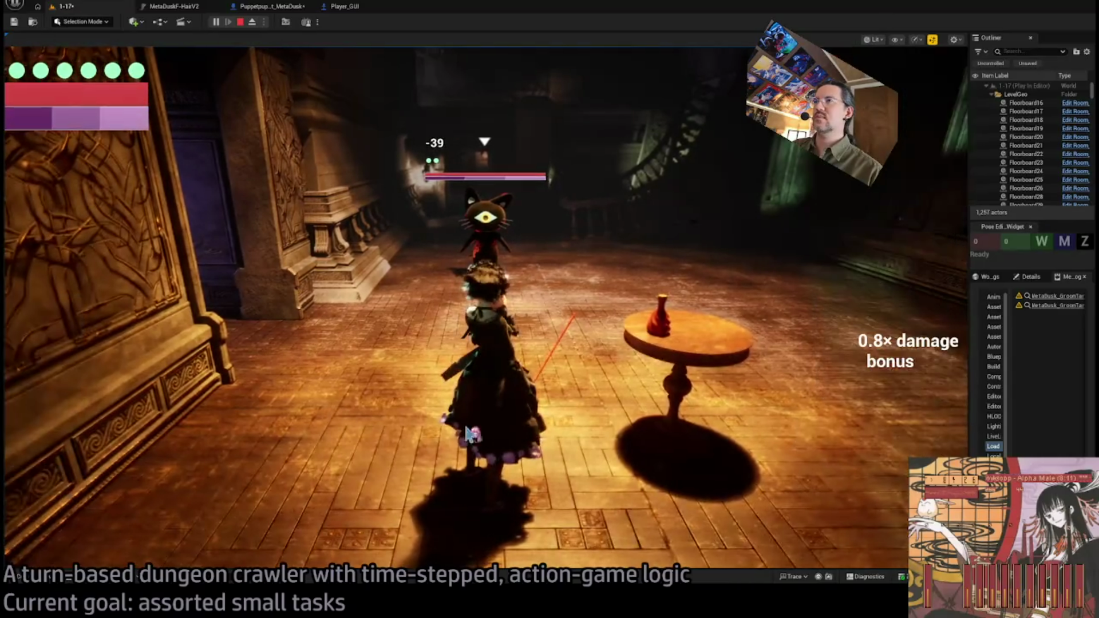
{"action": "left_click", "coordinate": [939, 432]}
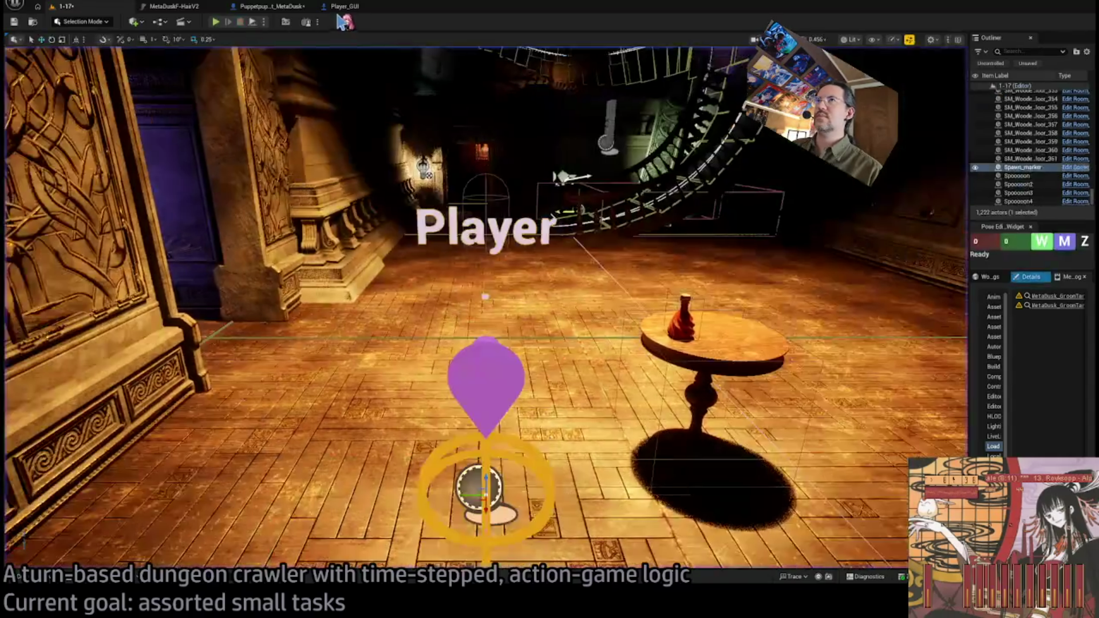
{"action": "left_click", "coordinate": [344, 7]}
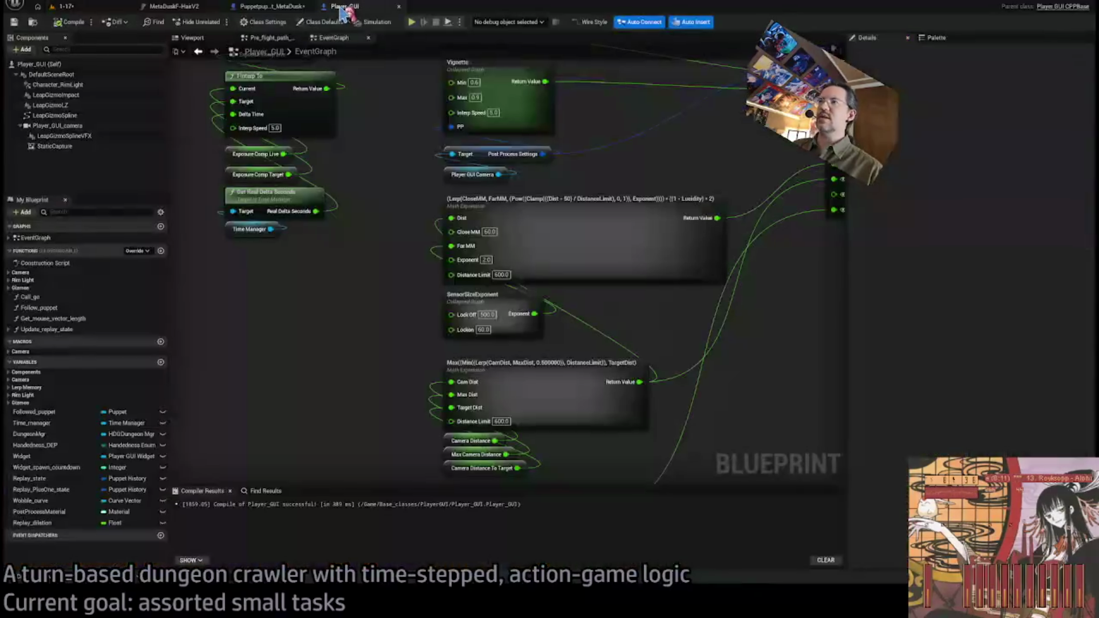
In SensorSizeExponent, delete the Is Valid and Lock On Target Replay nodes and reposition Get Lock on Target Per Mode
{"action": "double_click", "coordinate": [503, 297]}
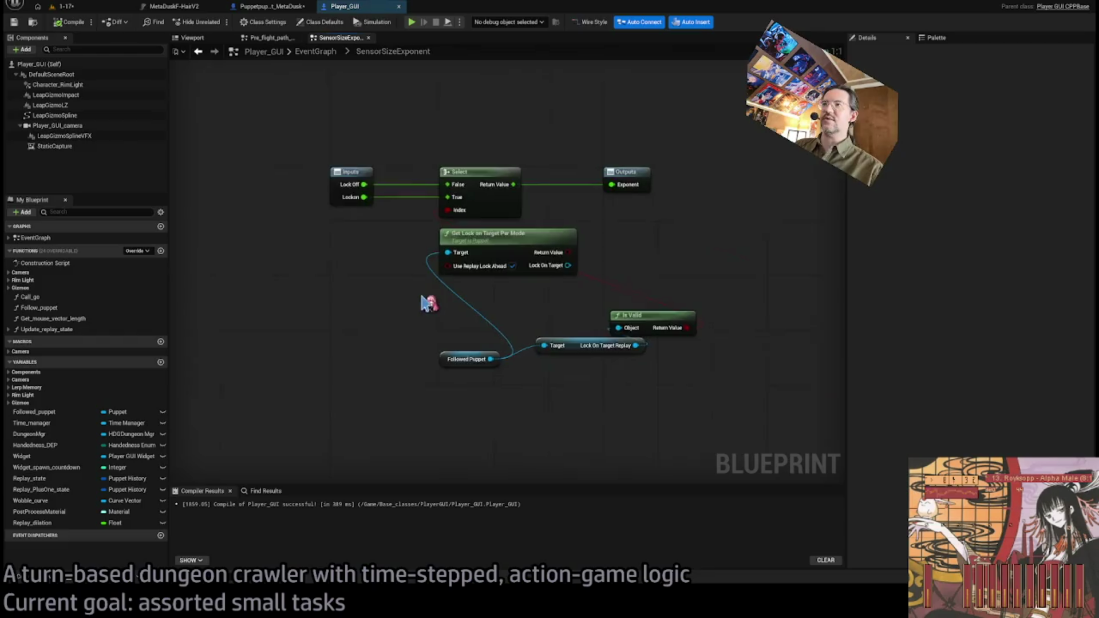
{"action": "left_click_drag", "start_coordinate": [654, 325], "coordinate": [578, 328]}
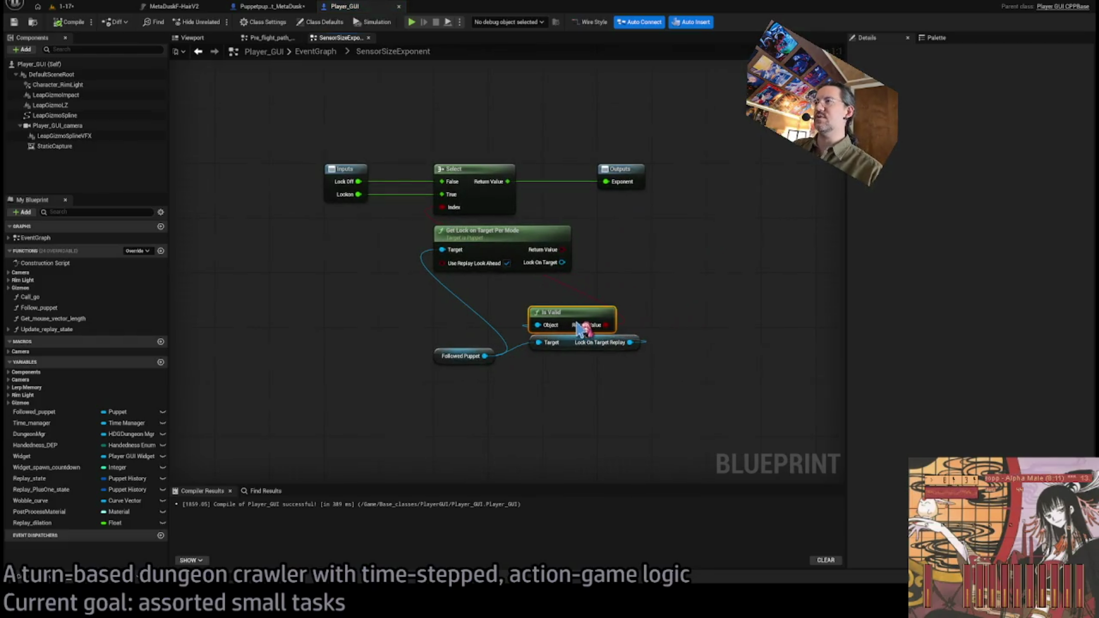
{"action": "left_click", "coordinate": [550, 343], "text": "shift"}
{"action": "left_click", "coordinate": [451, 395]}
{"action": "left_click_drag", "start_coordinate": [638, 232], "coordinate": [569, 306]}
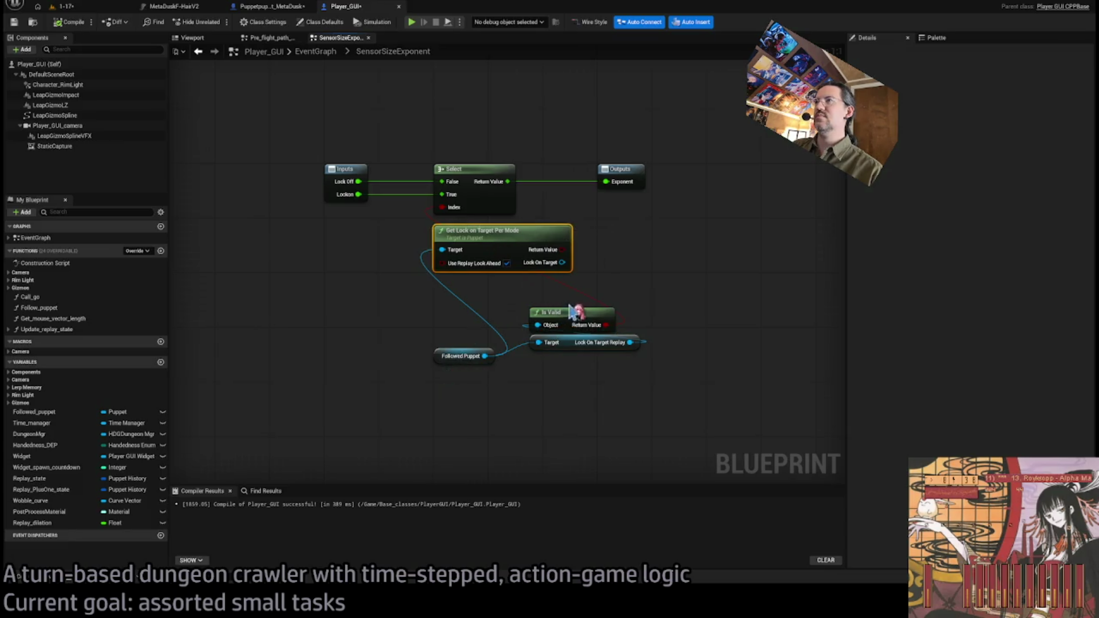
{"action": "left_click", "coordinate": [656, 249]}
{"action": "left_click_drag", "start_coordinate": [638, 297], "coordinate": [529, 389]}
{"action": "key", "text": "Delete"}
{"action": "left_click_drag", "start_coordinate": [484, 247], "coordinate": [490, 327]}
{"action": "left_click", "coordinate": [513, 394]}
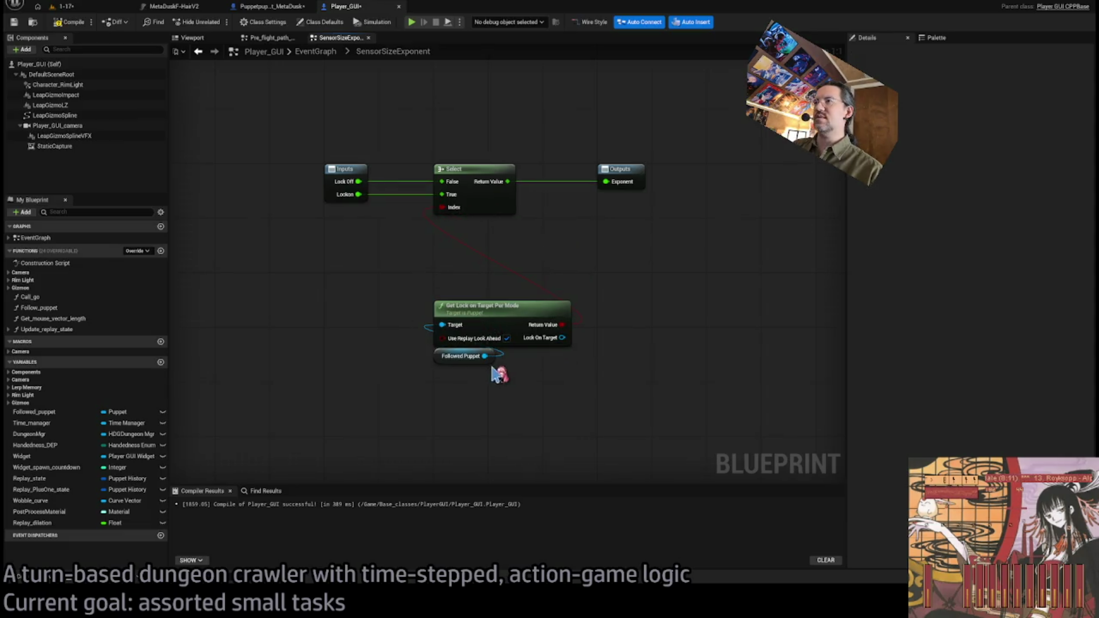
{"action": "left_click", "coordinate": [315, 51]}
Copy the Is Phase and Time Manager nodes from the Is_unlocked_and_in_replay graph
{"action": "scroll", "coordinate": [490, 275], "scroll_direction": "up", "scroll_amount": 5}
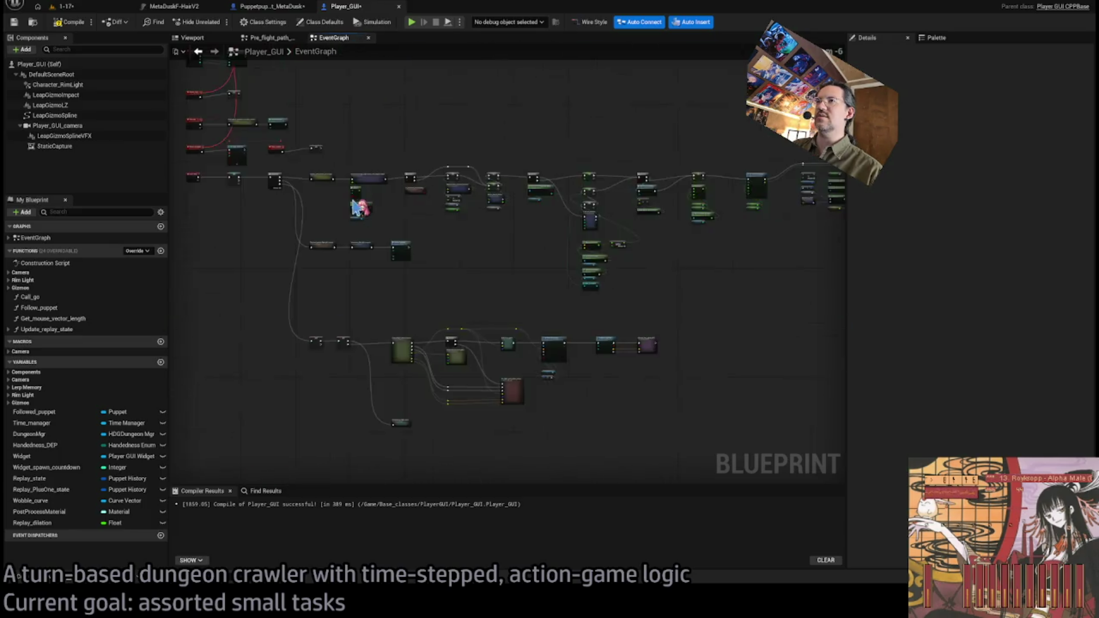
{"action": "scroll", "coordinate": [509, 271], "scroll_direction": "up", "scroll_amount": 2}
{"action": "double_click", "coordinate": [430, 286]}
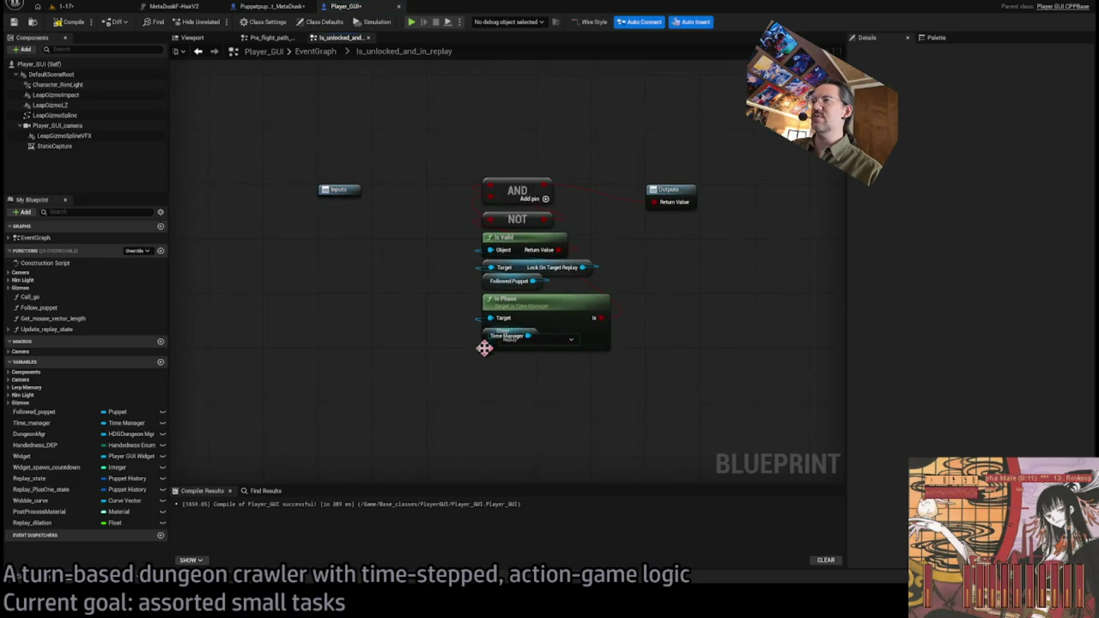
{"action": "mouse_move", "coordinate": [483, 338]}
{"action": "left_mouse_down"}
{"action": "mouse_move", "coordinate": [457, 374]}
{"action": "mouse_move", "coordinate": [488, 372]}
{"action": "mouse_move", "coordinate": [483, 365]}
{"action": "left_mouse_up"}
{"action": "left_click", "coordinate": [494, 302], "text": "ctrl"}
{"action": "left_click", "coordinate": [316, 52]}
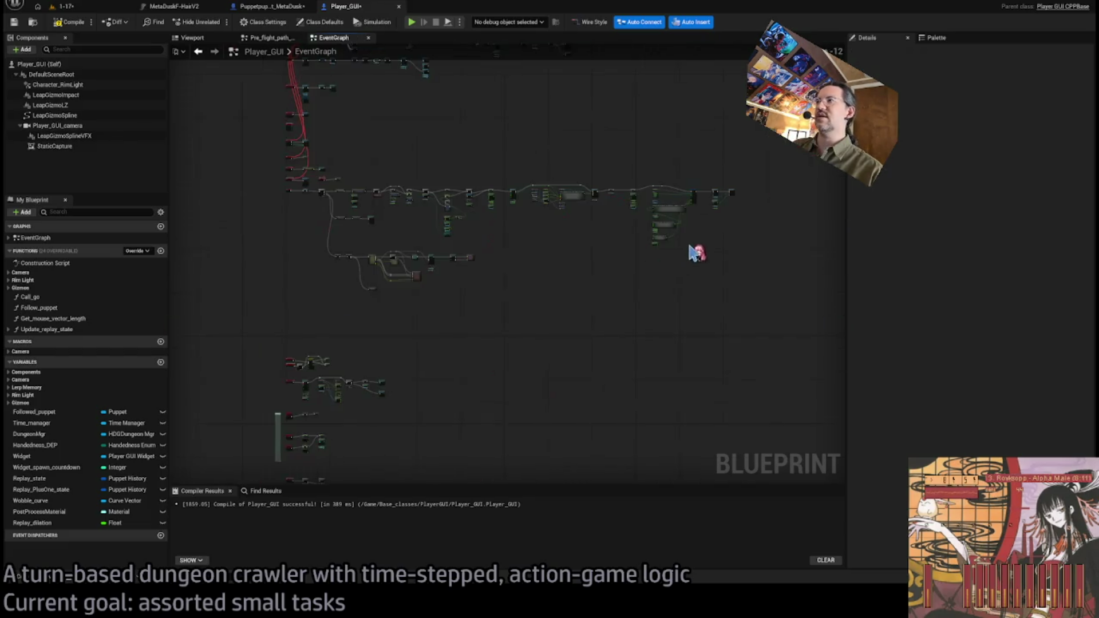
Paste Is Phase into SensorSizeExponent and AND it with Get Lock on Target into Select's Index
{"action": "scroll", "coordinate": [772, 388], "scroll_direction": "up", "scroll_amount": 5}
{"action": "double_click", "coordinate": [523, 229]}
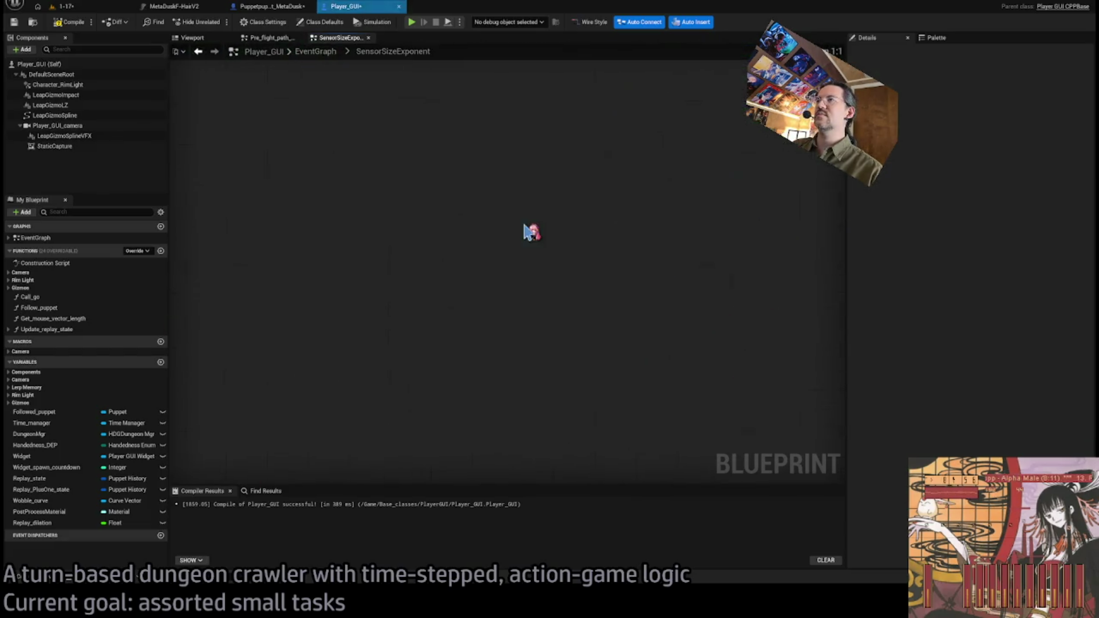
{"action": "key", "text": "ctrl+v"}
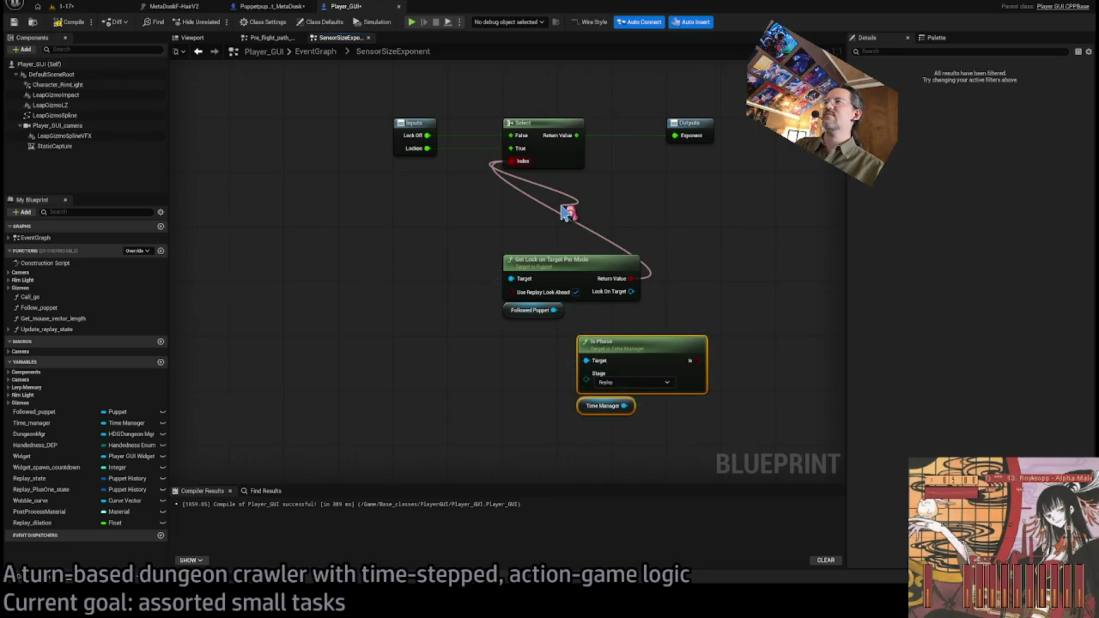
{"action": "key", "text": "ctrl+v"}
{"action": "left_click_drag", "start_coordinate": [631, 278], "coordinate": [620, 269]}
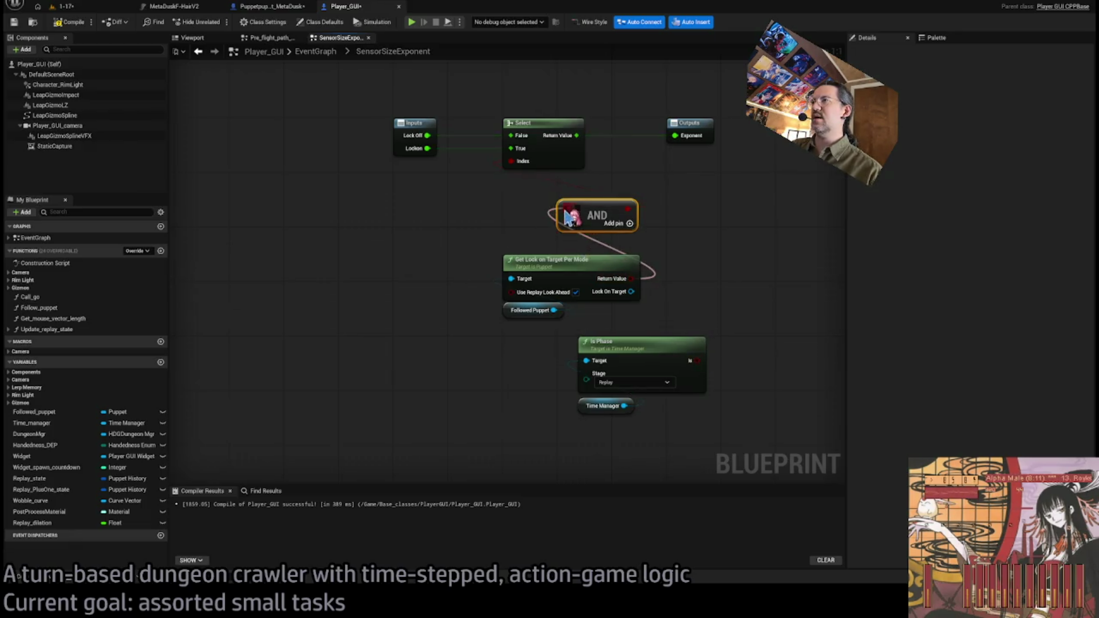
{"action": "left_click_drag", "start_coordinate": [697, 361], "coordinate": [587, 253]}
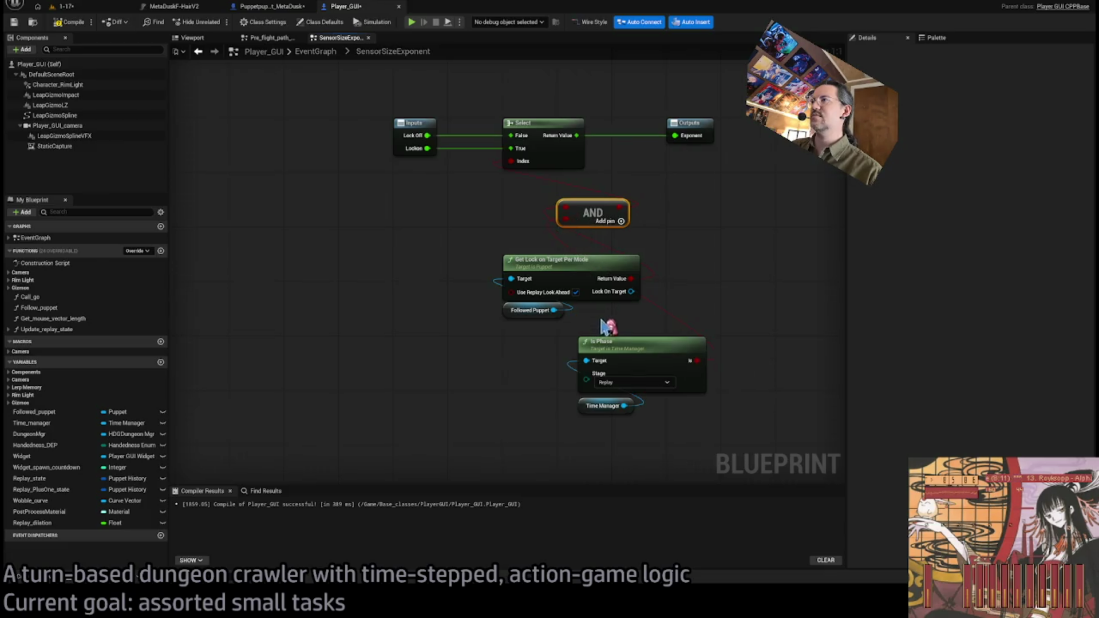
{"action": "left_click_drag", "start_coordinate": [602, 216], "coordinate": [541, 186]}
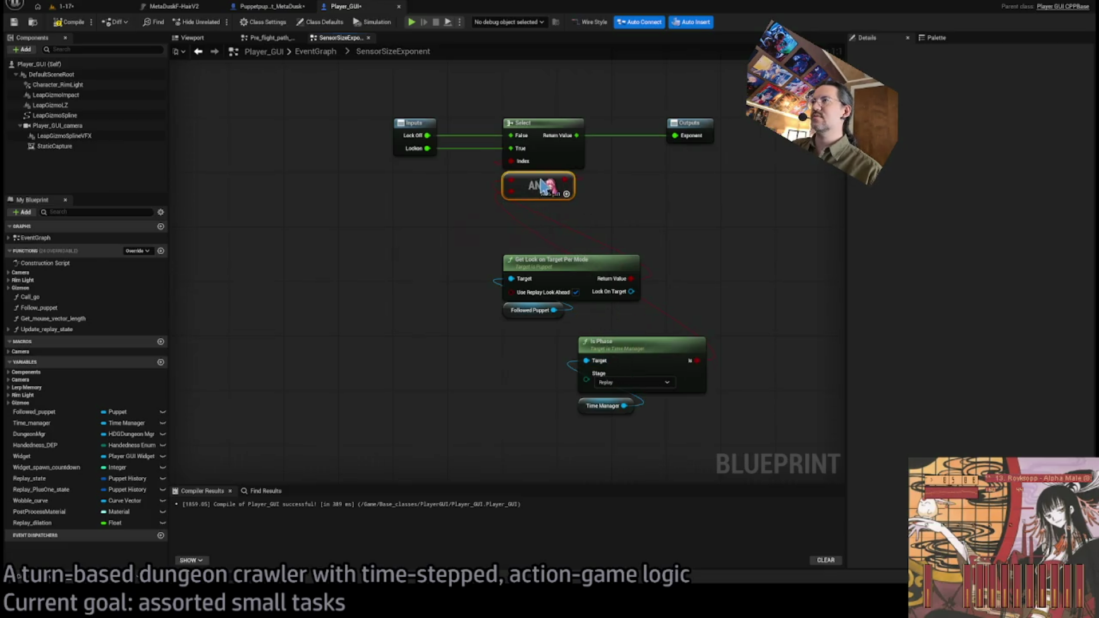
Rearrange the Get Lock, Is Phase, Select, AND and Outputs nodes leftward, then return to EventGraph
{"action": "mouse_move", "coordinate": [740, 109]}
{"action": "left_mouse_down"}
{"action": "mouse_move", "coordinate": [583, 119]}
{"action": "mouse_move", "coordinate": [694, 135]}
{"action": "left_mouse_up"}
{"action": "left_click_drag", "start_coordinate": [543, 264], "coordinate": [435, 183]}
{"action": "left_click", "coordinate": [653, 385]}
{"action": "mouse_move", "coordinate": [653, 384]}
{"action": "left_mouse_down"}
{"action": "mouse_move", "coordinate": [481, 338]}
{"action": "mouse_move", "coordinate": [469, 296]}
{"action": "left_mouse_up"}
{"action": "left_click", "coordinate": [473, 395]}
{"action": "key", "text": "Home"}
{"action": "mouse_move", "coordinate": [695, 201]}
{"action": "left_mouse_down"}
{"action": "mouse_move", "coordinate": [644, 201]}
{"action": "mouse_move", "coordinate": [503, 280]}
{"action": "left_mouse_up"}
{"action": "mouse_move", "coordinate": [542, 199]}
{"action": "left_mouse_down"}
{"action": "mouse_move", "coordinate": [506, 206]}
{"action": "mouse_move", "coordinate": [488, 192]}
{"action": "left_mouse_up"}
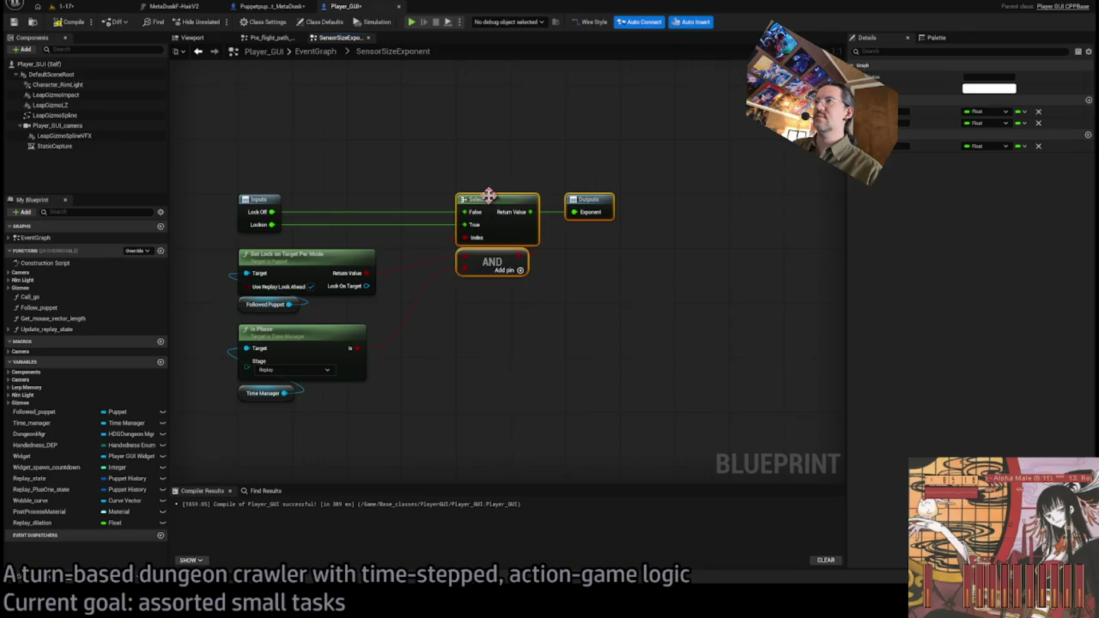
{"action": "left_click", "coordinate": [486, 171]}
{"action": "left_click", "coordinate": [315, 52]}
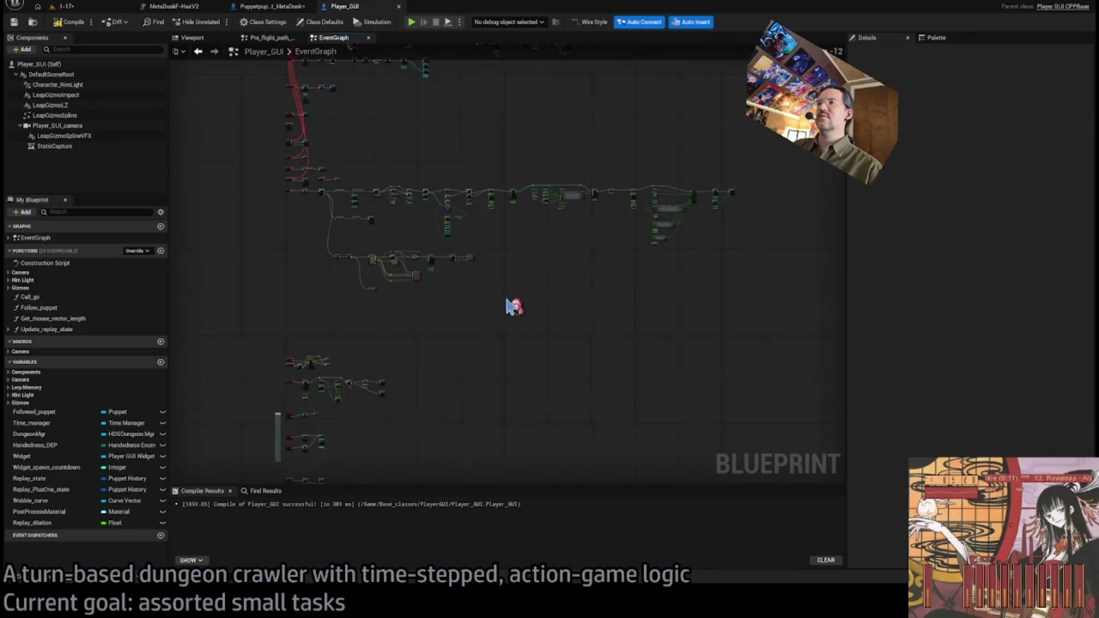
Retitle the collapsed SensorSizeExponent node to Locked_on_during_replay
{"action": "left_click", "coordinate": [579, 222]}
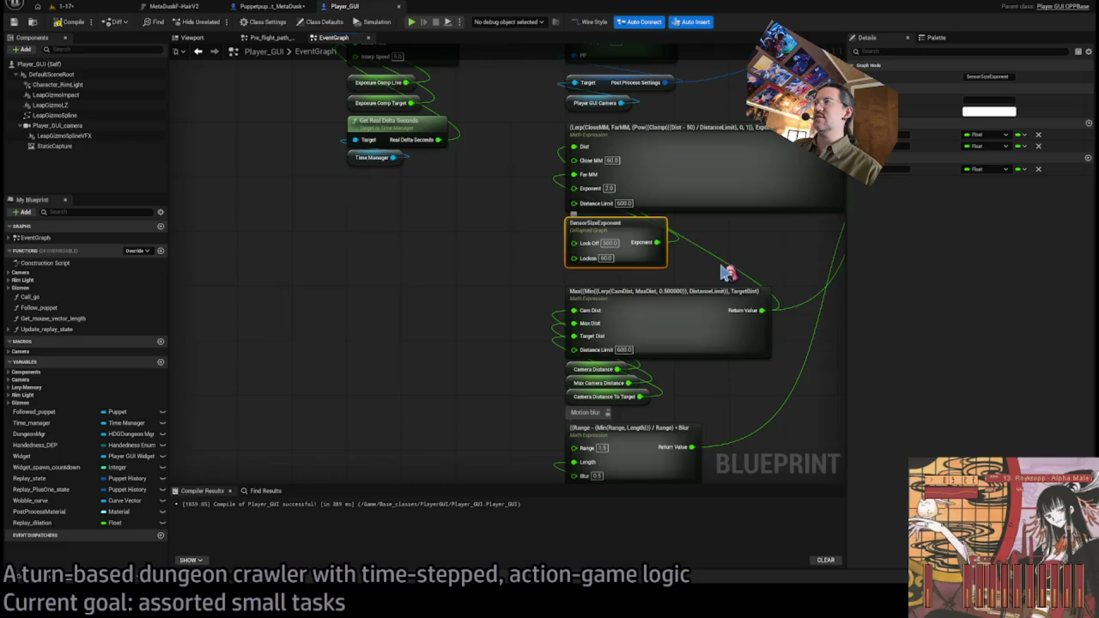
{"action": "key", "text": "BackSpace"}
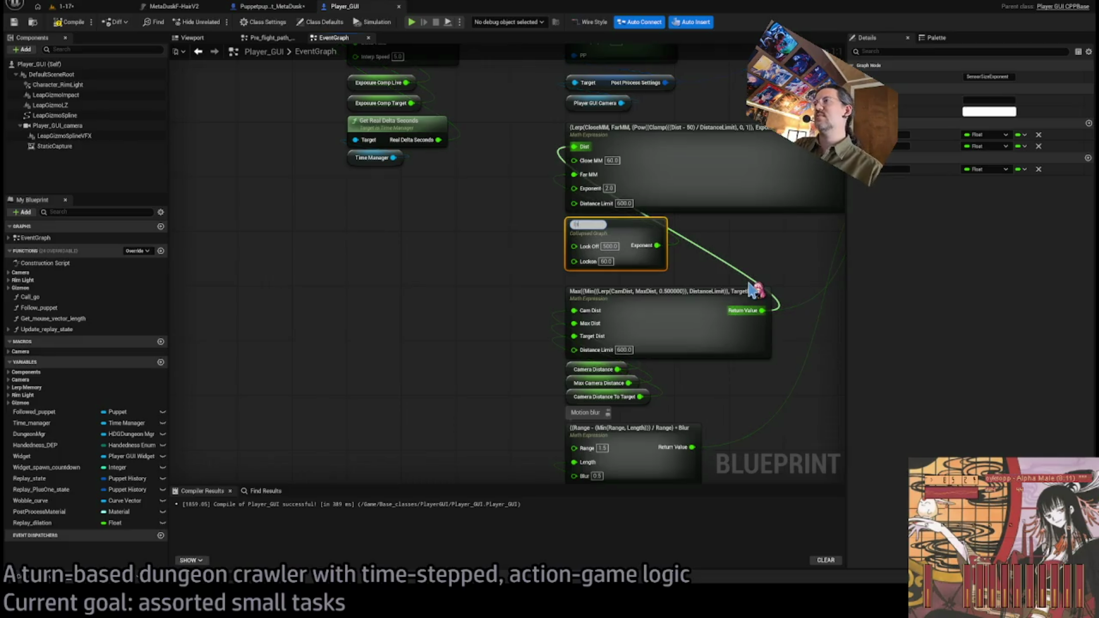
{"action": "type", "text": "is_Locked"}
{"action": "key", "text": "ctrl+a"}
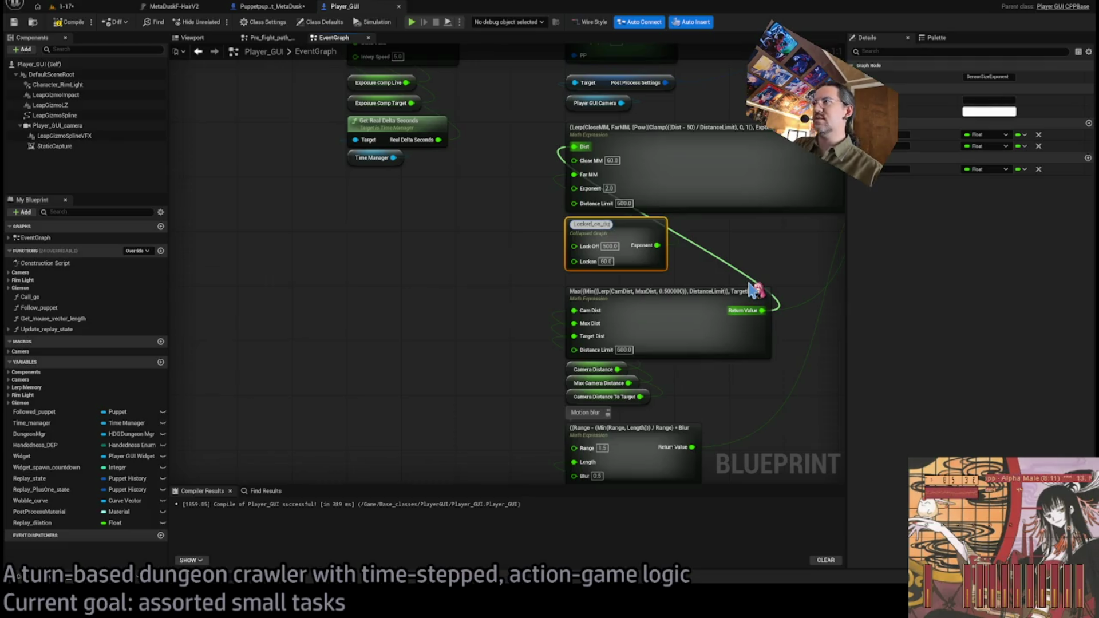
{"action": "key", "text": "Return"}
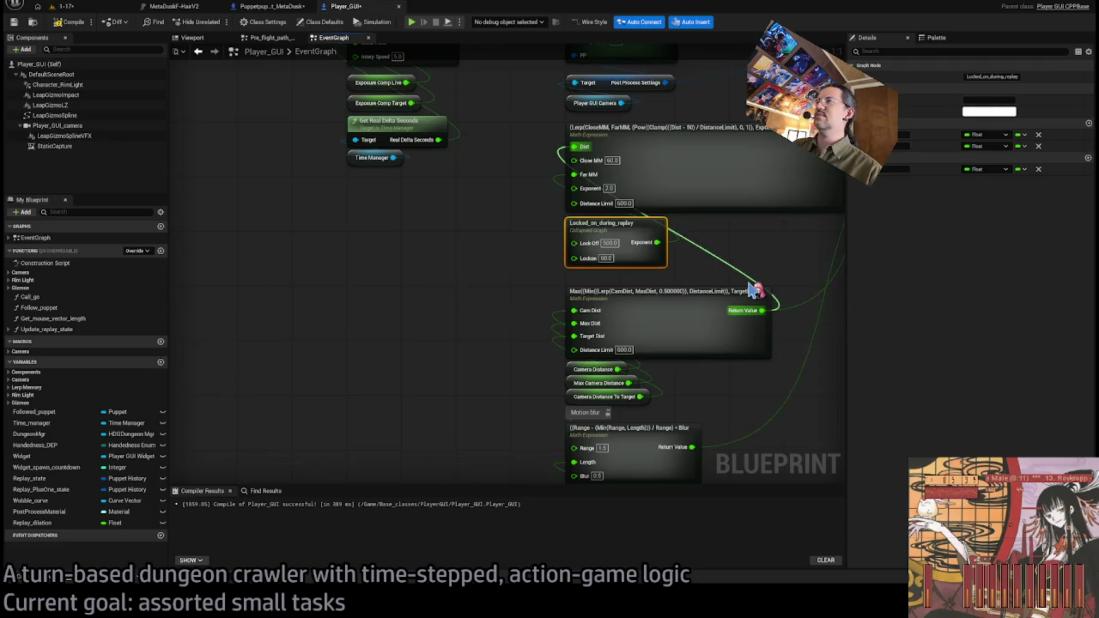
{"action": "left_click", "coordinate": [589, 224]}
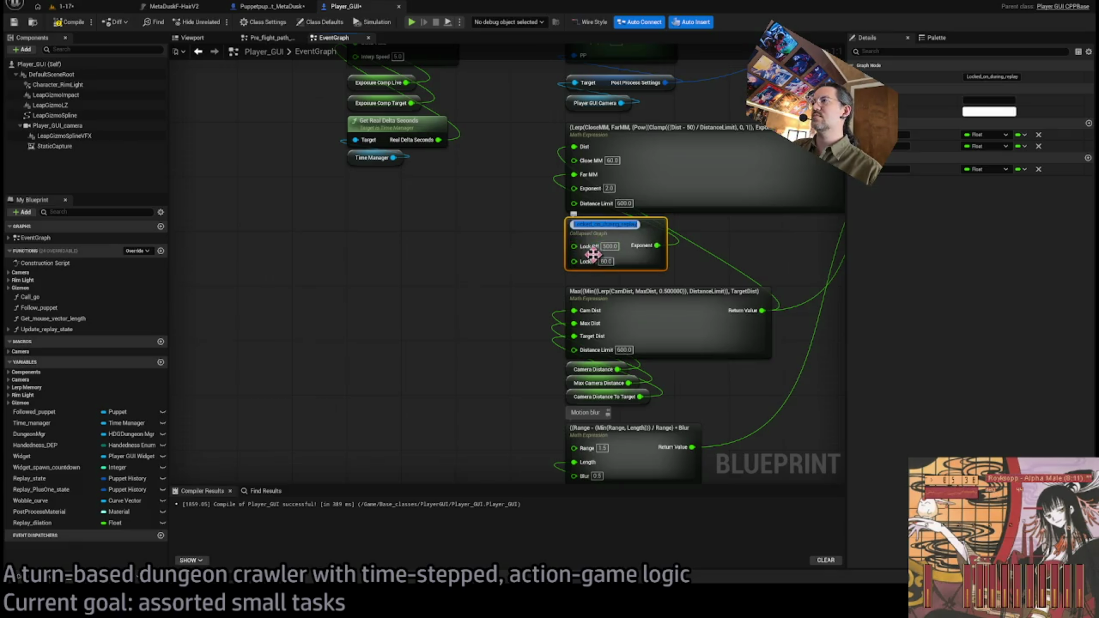
{"action": "key", "text": "Return"}
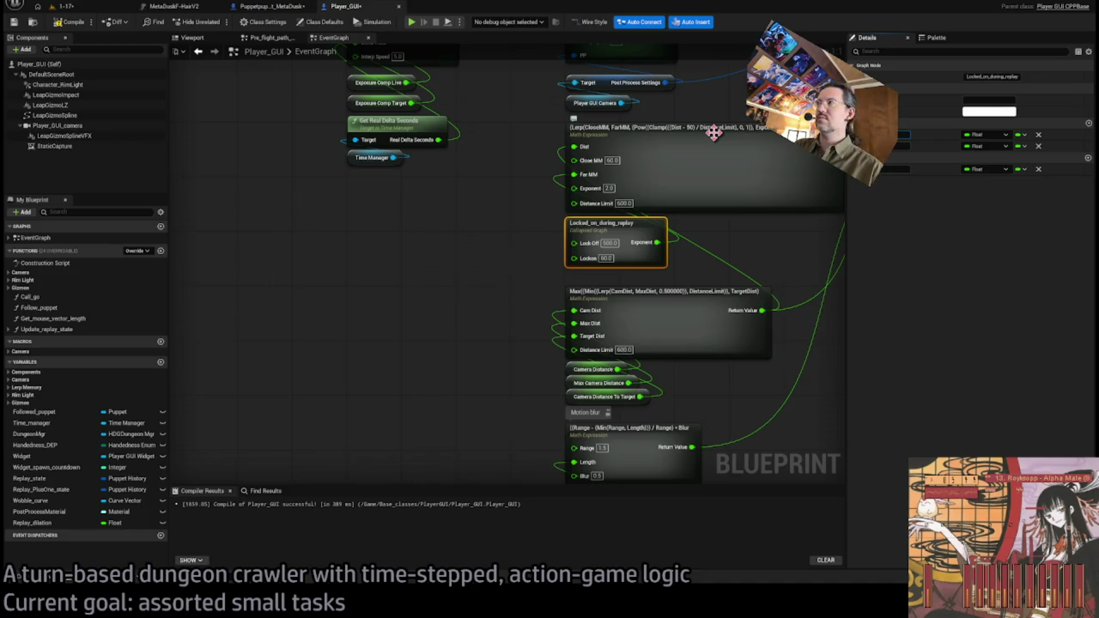
Keep the first input as Lock Off, rename the second input to Locked on Replay and the output to Far MM
{"action": "type", "text": "N"}
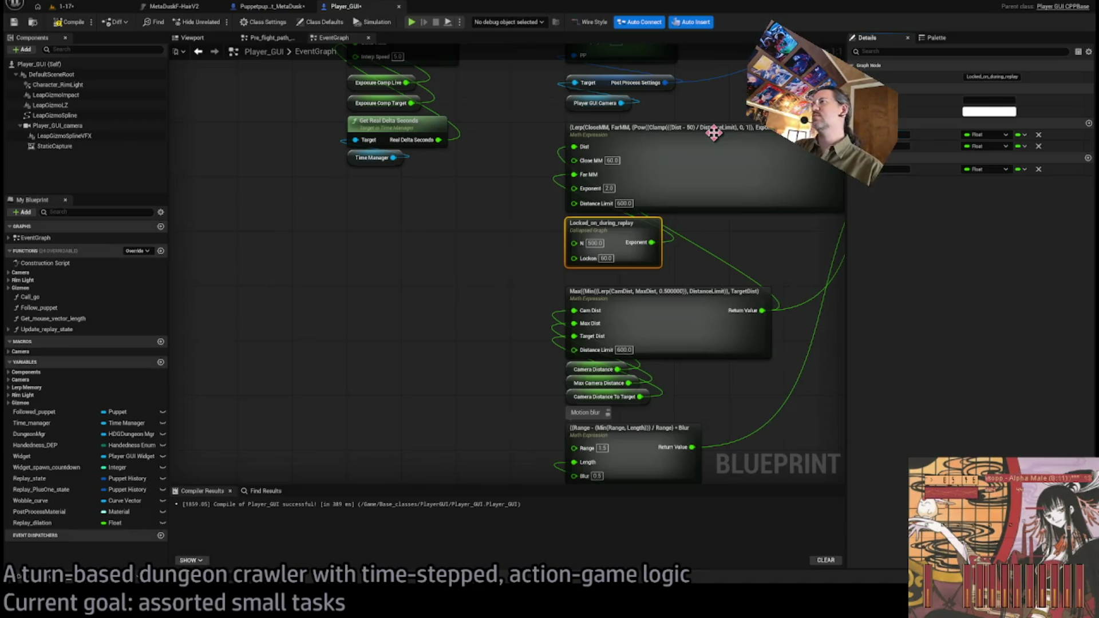
{"action": "key", "text": "ctrl+z"}
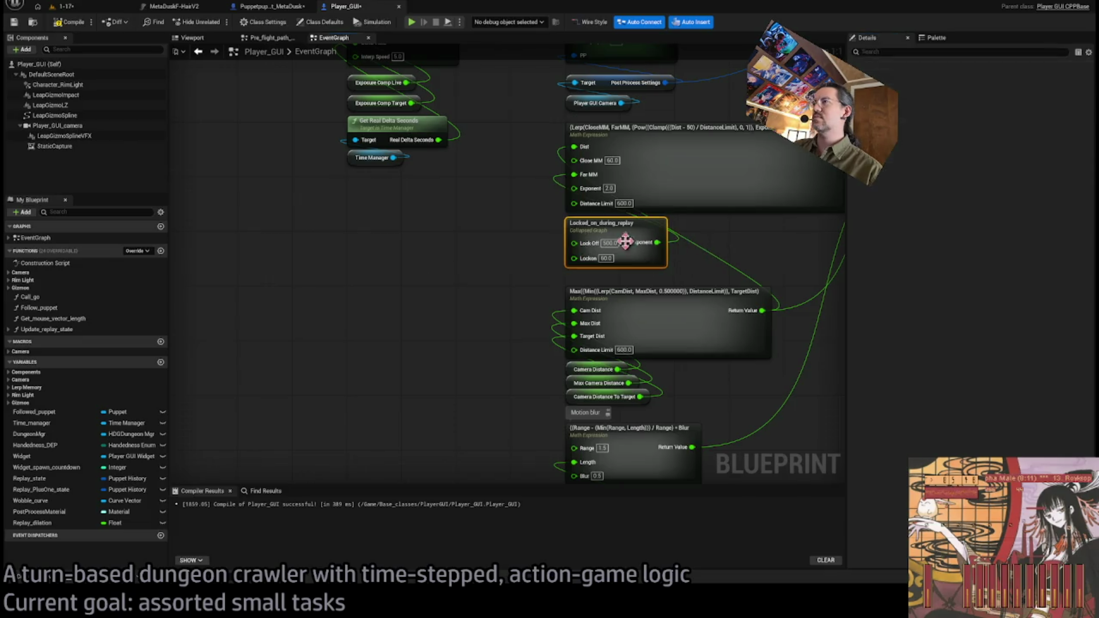
{"action": "left_click", "coordinate": [904, 146]}
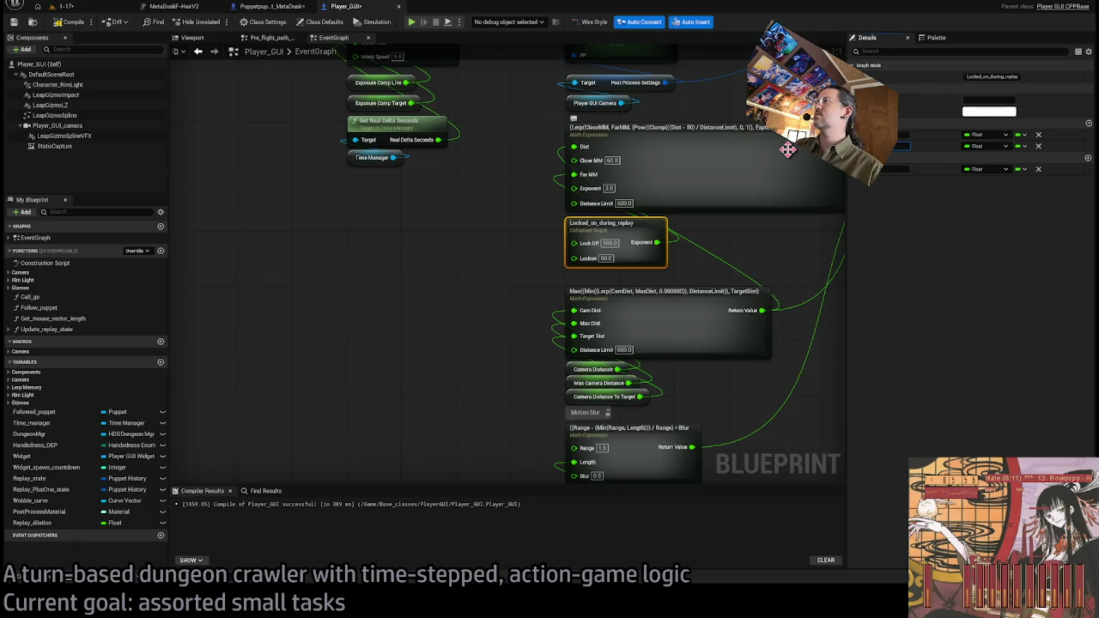
{"action": "key", "text": "Return"}
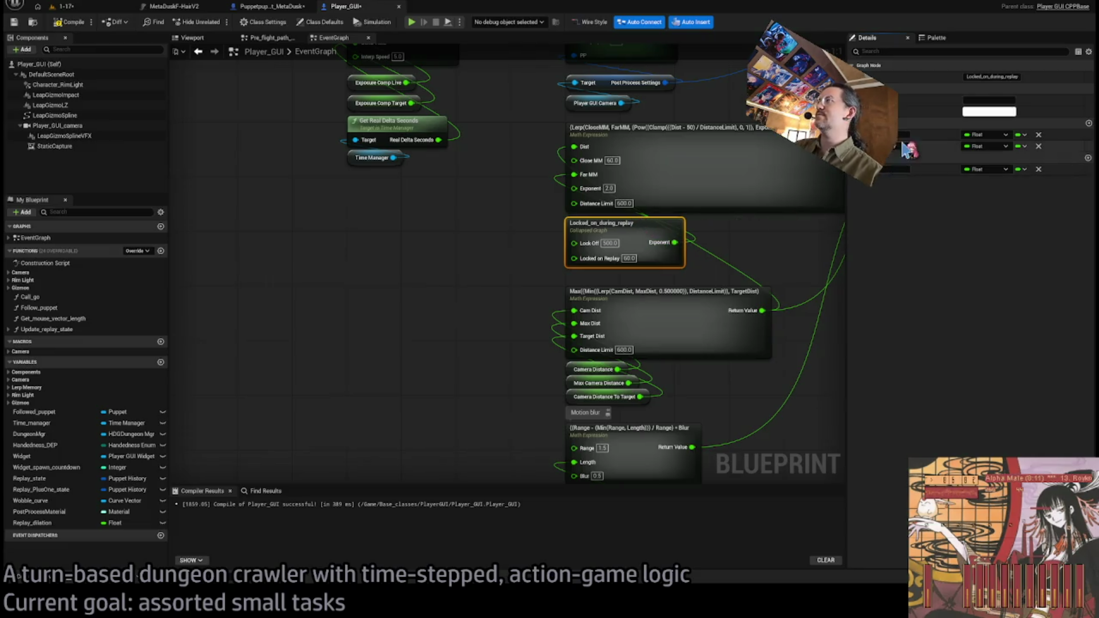
{"action": "left_click", "coordinate": [896, 169]}
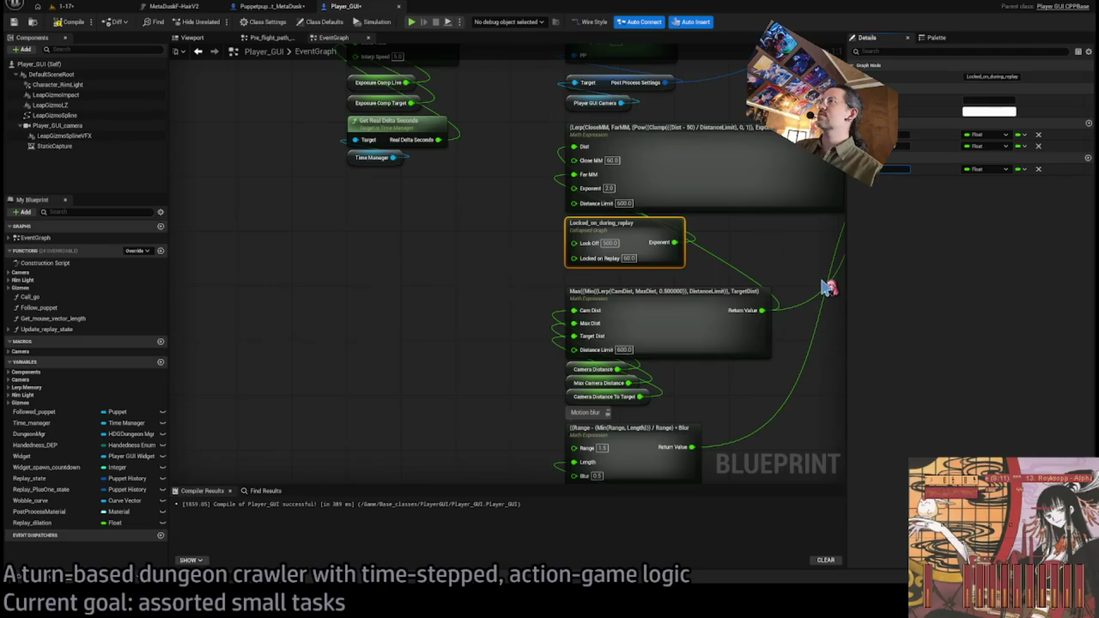
{"action": "key", "text": "Return"}
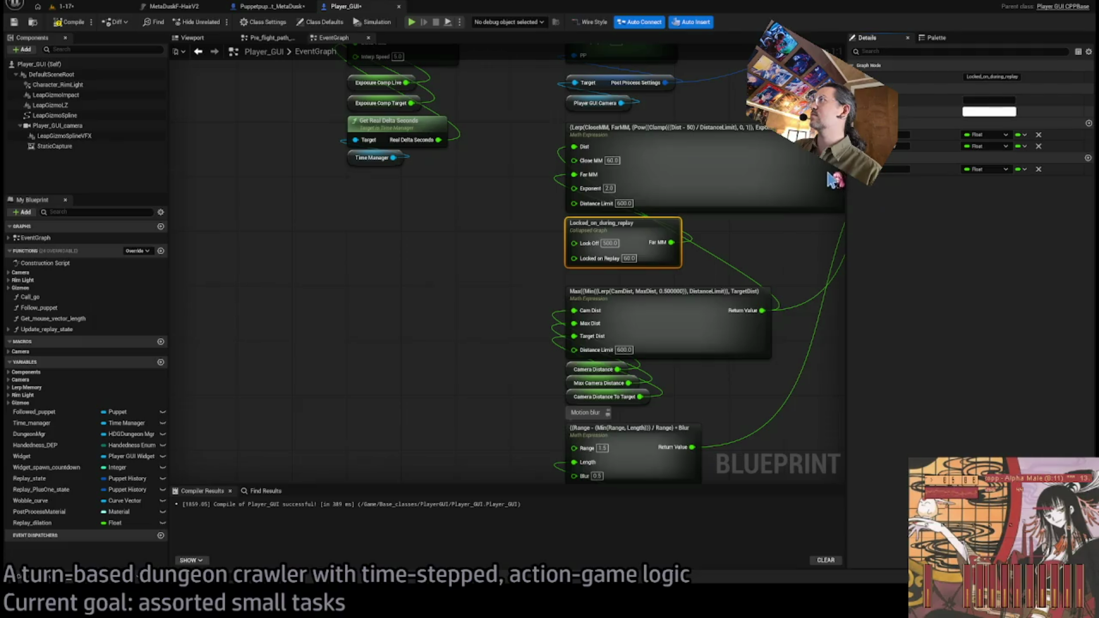
{"action": "left_click", "coordinate": [777, 258]}
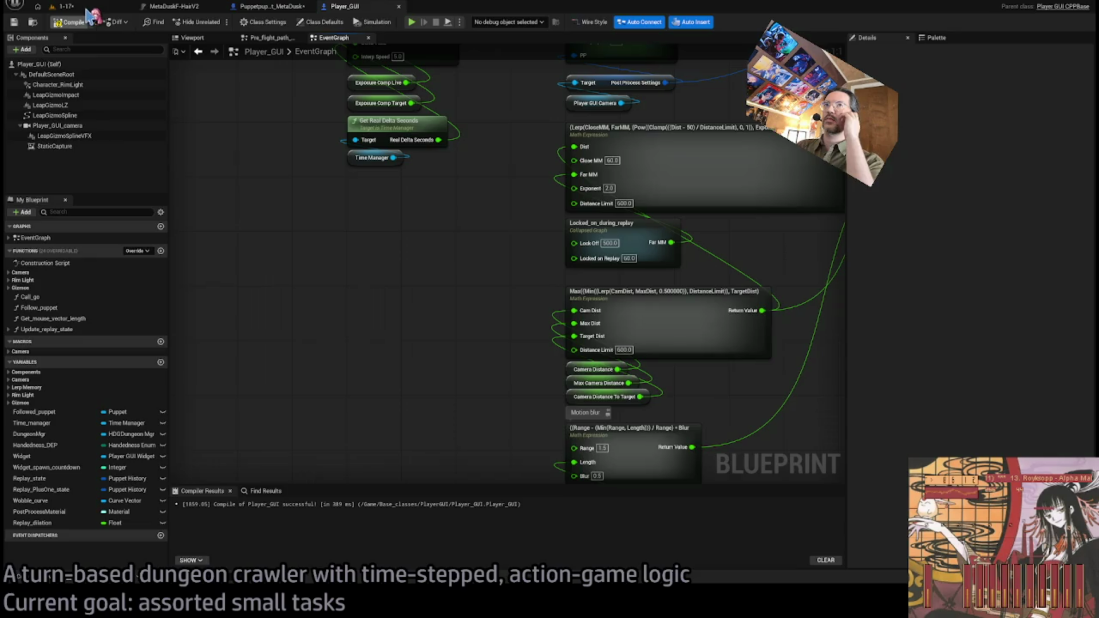
{"action": "left_click", "coordinate": [65, 6]}
Play the level, lock onto the cat enemy, and carry out queued hold and movement actions
{"action": "left_click", "coordinate": [216, 22]}
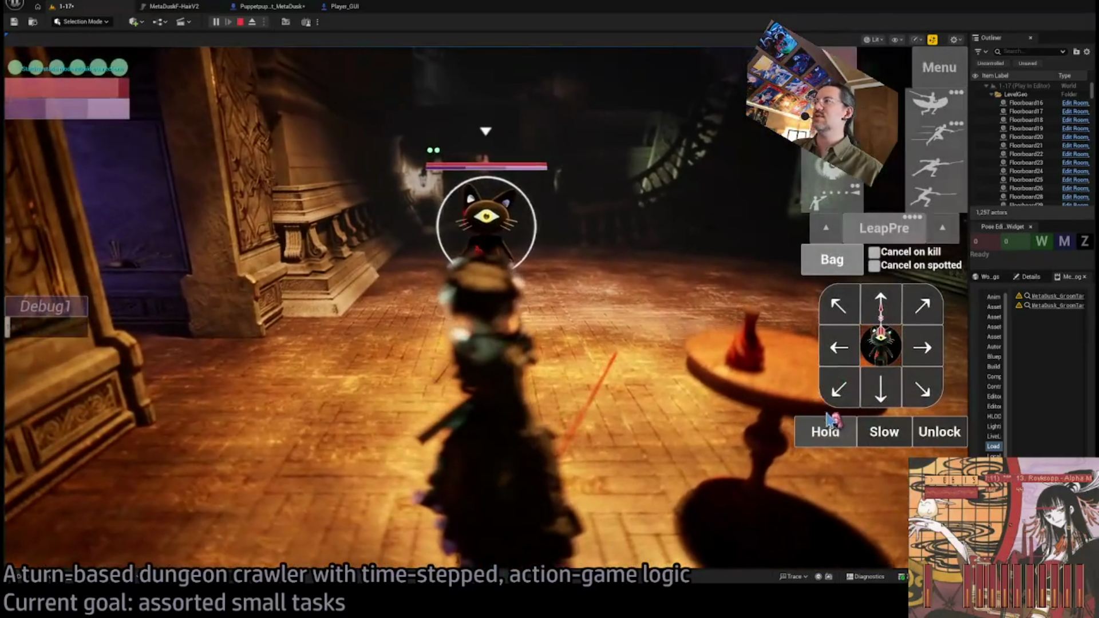
{"action": "left_click", "coordinate": [833, 426]}
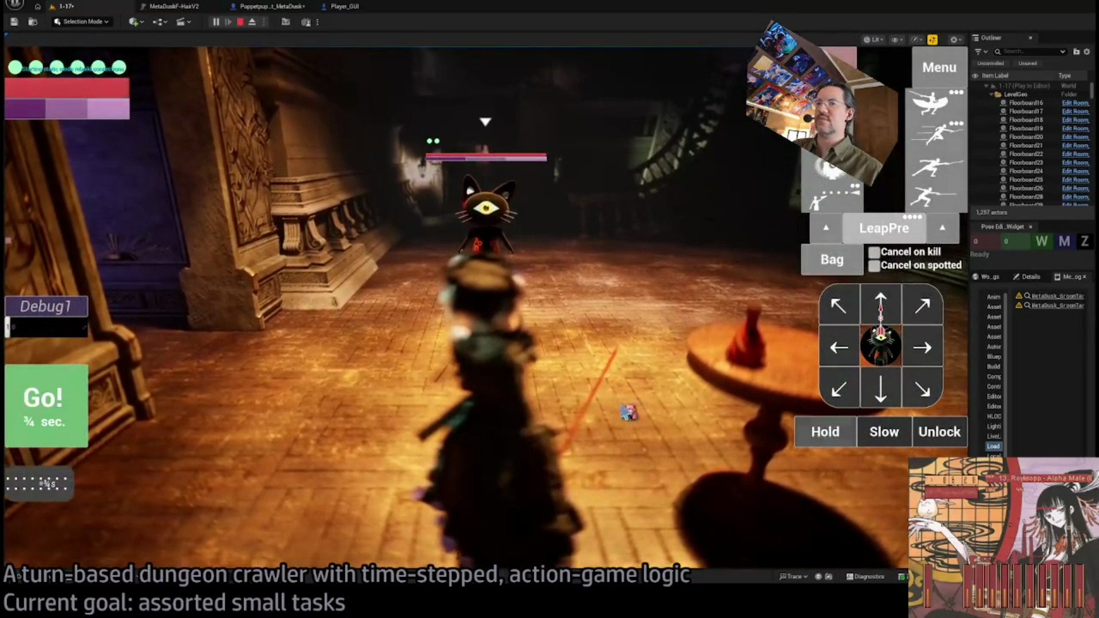
{"action": "left_click", "coordinate": [66, 395]}
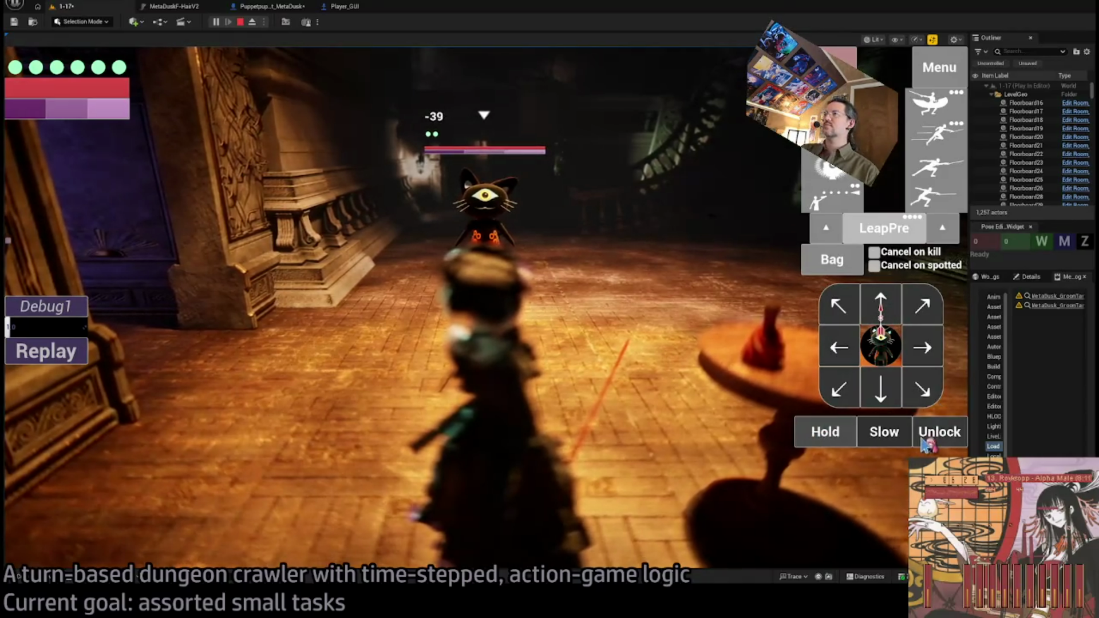
{"action": "left_click", "coordinate": [918, 293]}
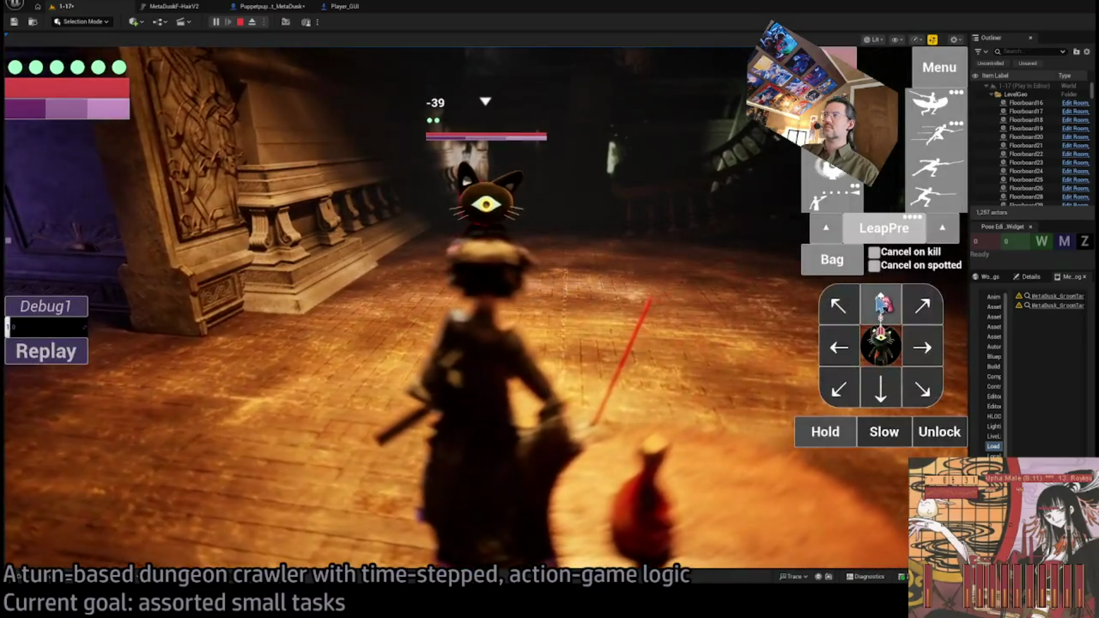
{"action": "left_click", "coordinate": [880, 304]}
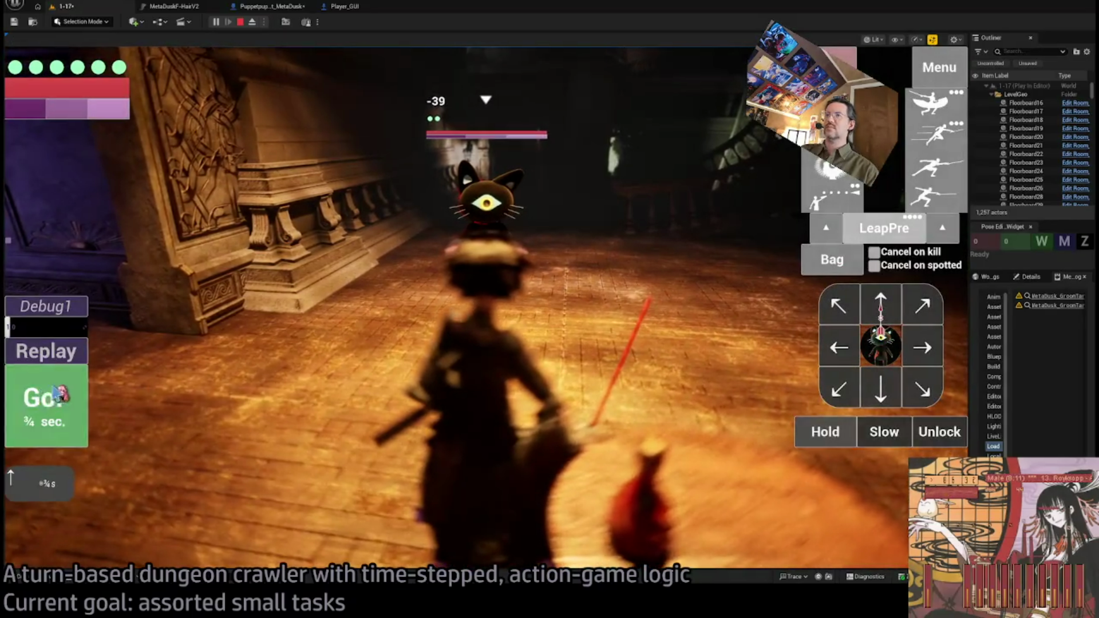
{"action": "left_click", "coordinate": [50, 395]}
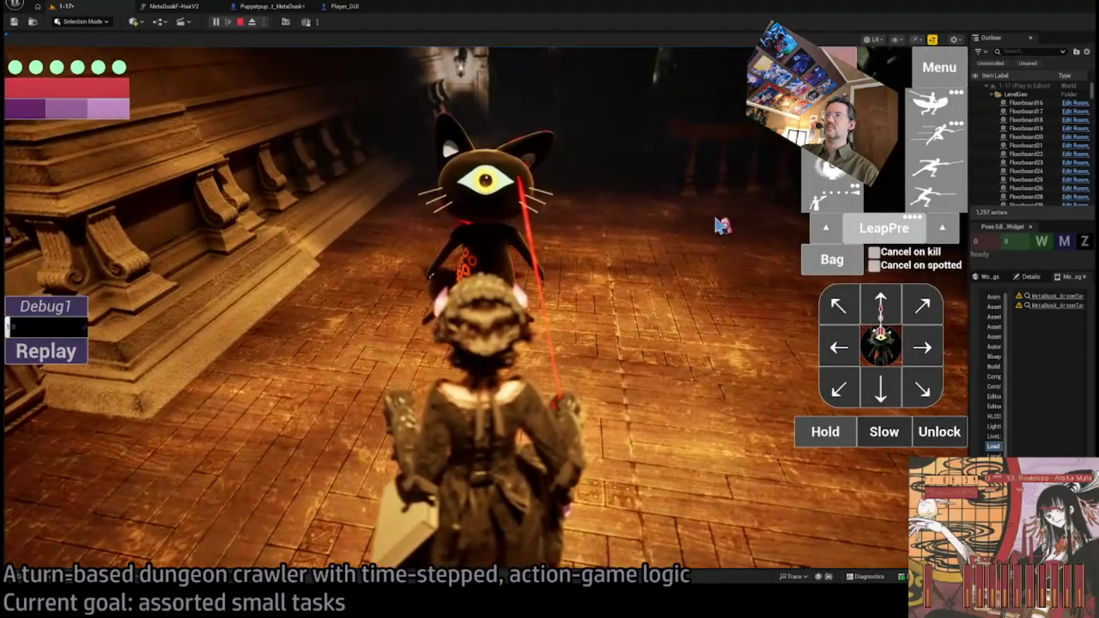
Step back, lunge twice at the cat, release the lock, stop play and save all assets
{"action": "key", "text": "s"}
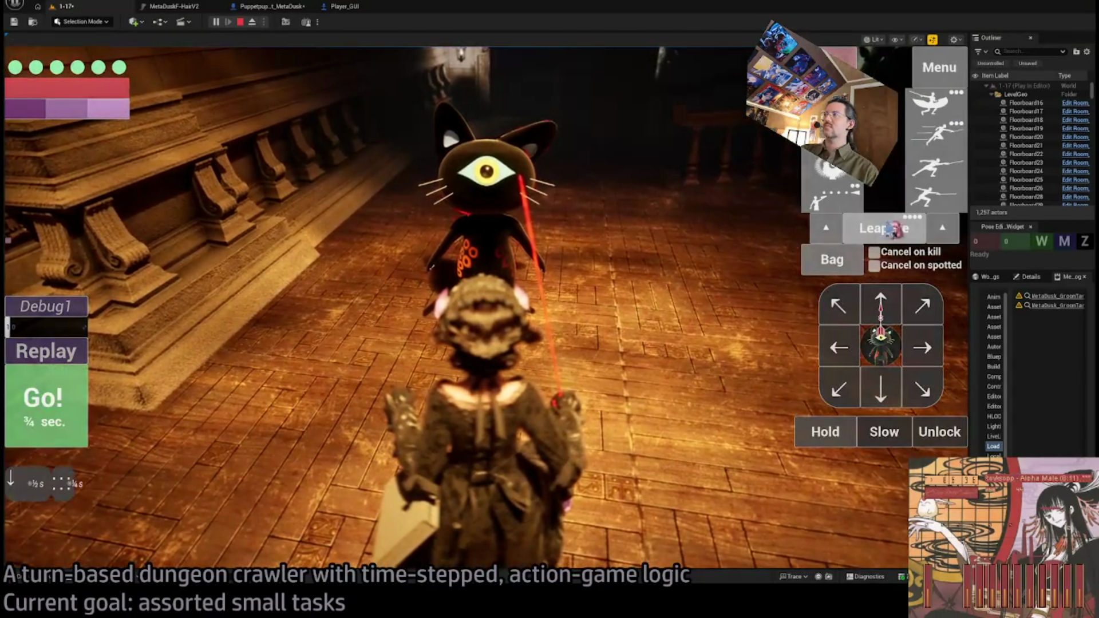
{"action": "left_click", "coordinate": [63, 403]}
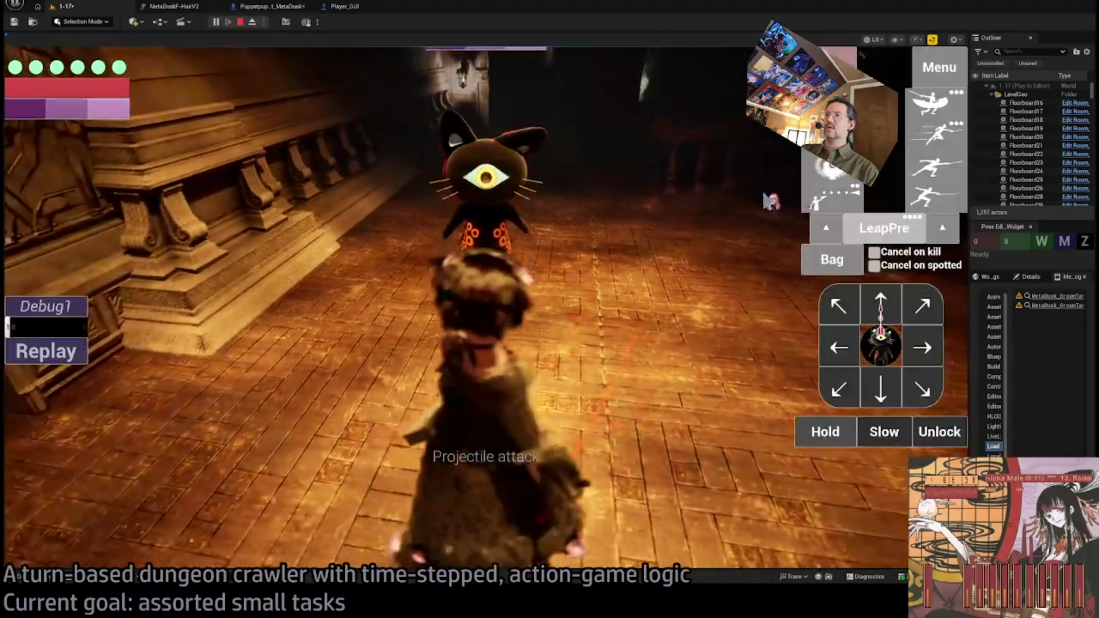
{"action": "left_click", "coordinate": [936, 136]}
{"action": "left_click", "coordinate": [935, 135]}
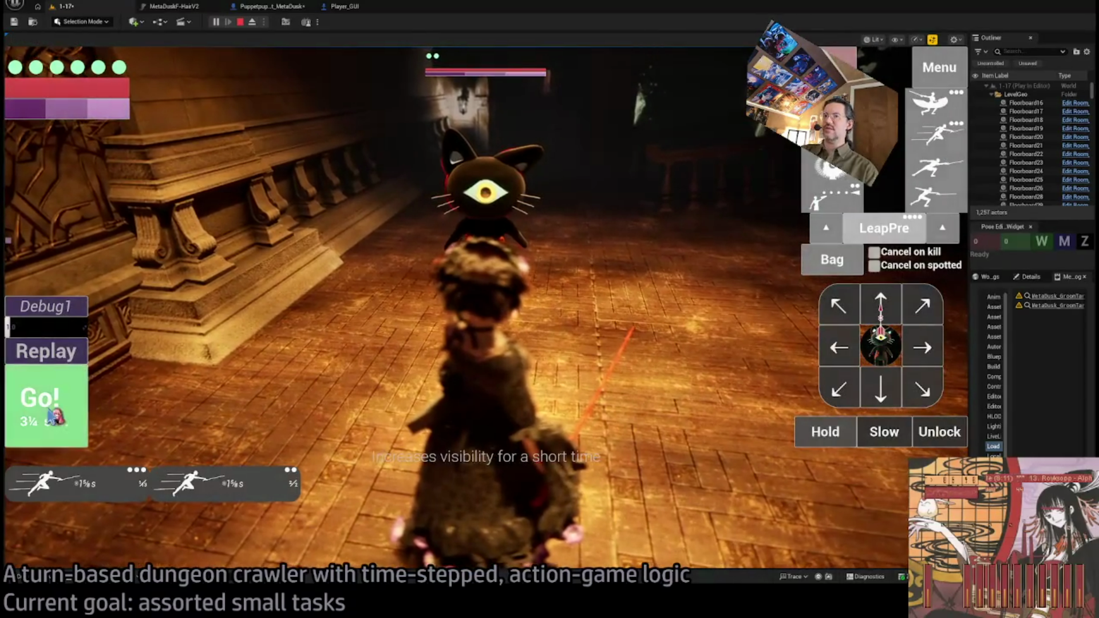
{"action": "left_click", "coordinate": [50, 415]}
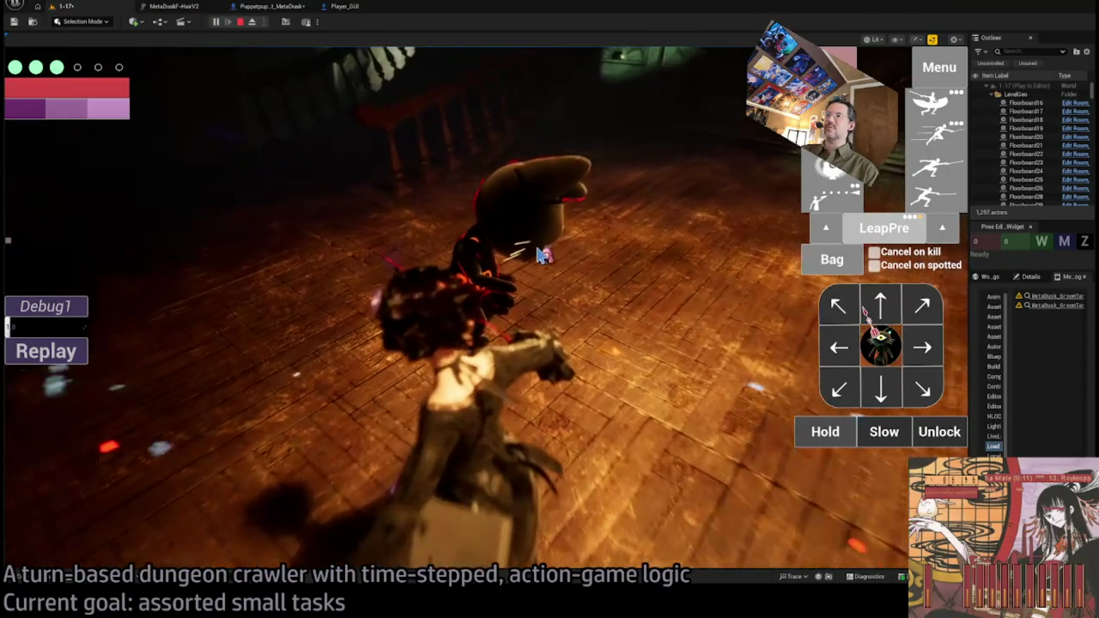
{"action": "left_click", "coordinate": [541, 255]}
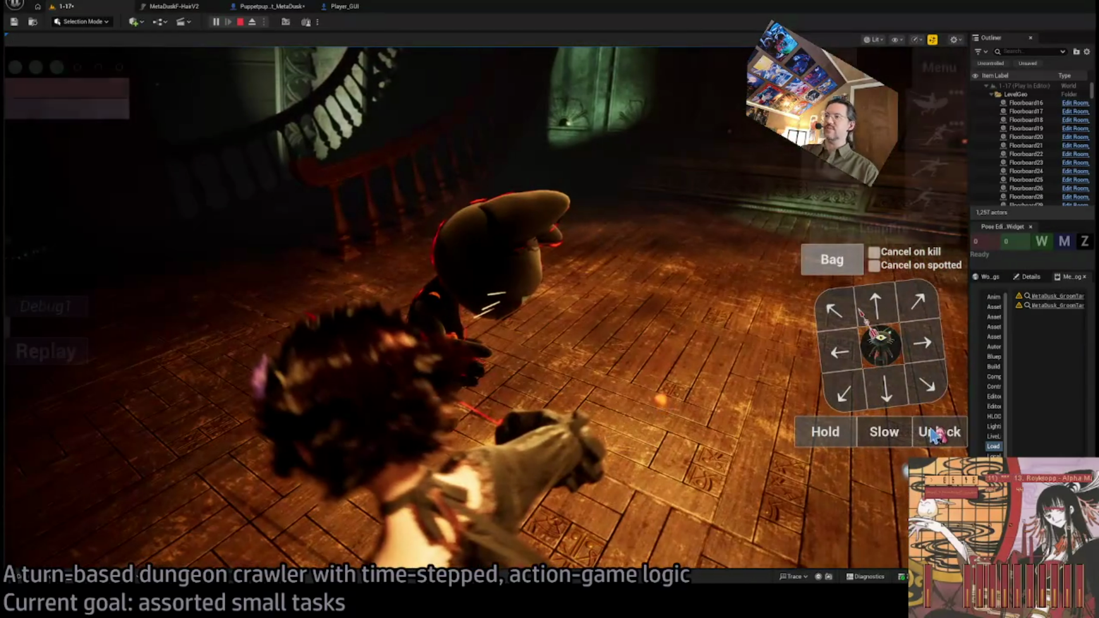
{"action": "left_click", "coordinate": [936, 434]}
{"action": "left_click", "coordinate": [541, 308]}
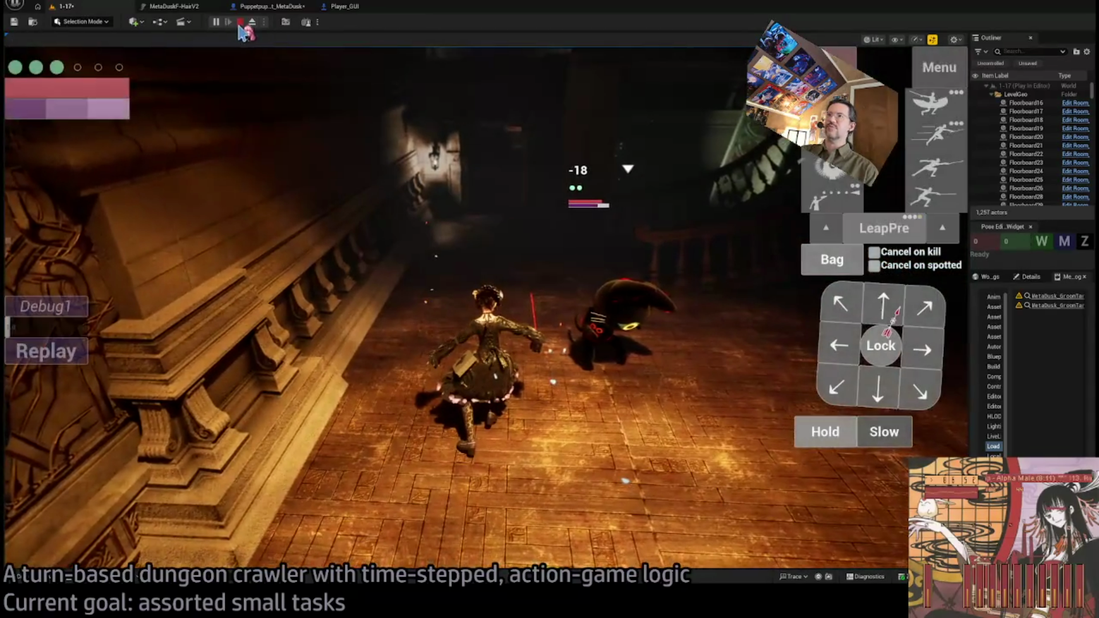
{"action": "left_click", "coordinate": [240, 22]}
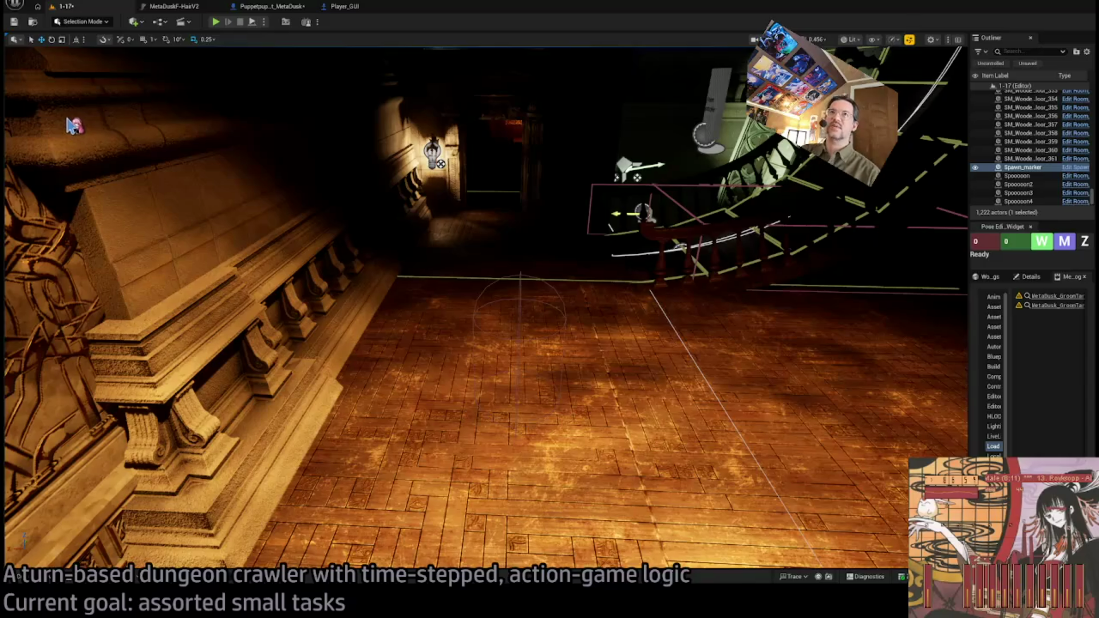
{"action": "key", "text": "ctrl+shift+s"}
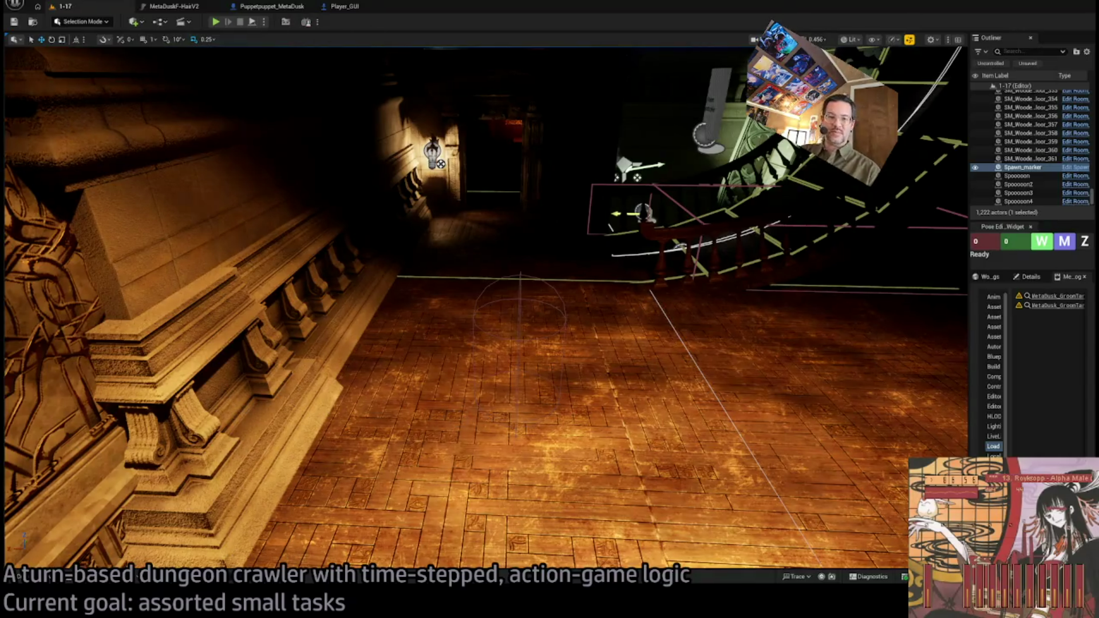
{"action": "key", "text": "alt+Tab"}
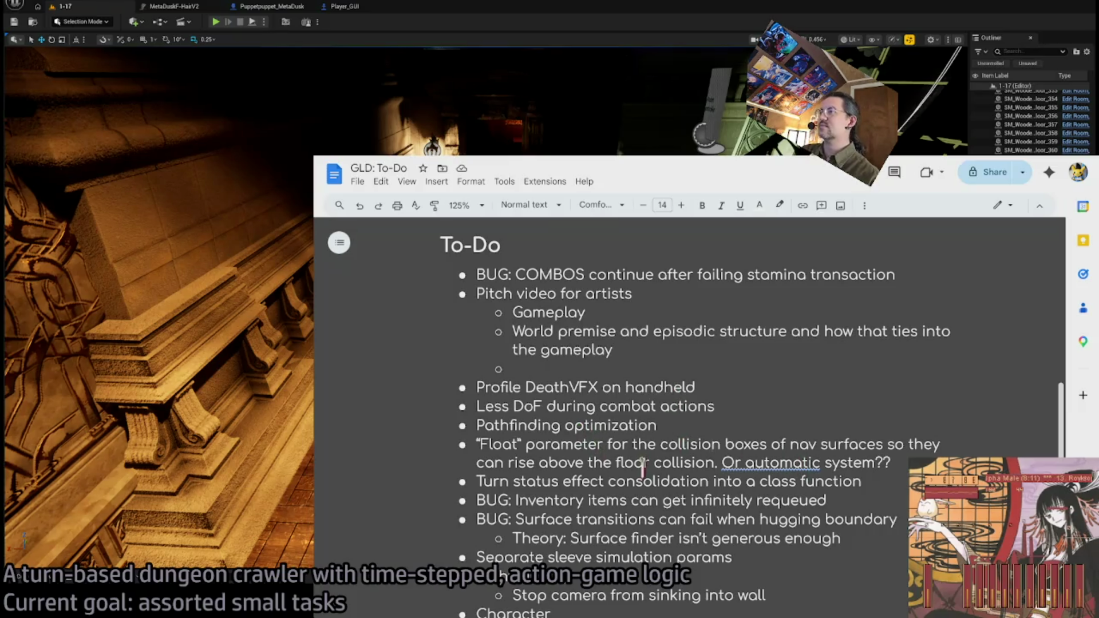
Delete the Less DoF during combat actions, Pathfinding optimization and Float parameter to-do items
{"action": "triple_click", "coordinate": [639, 406]}
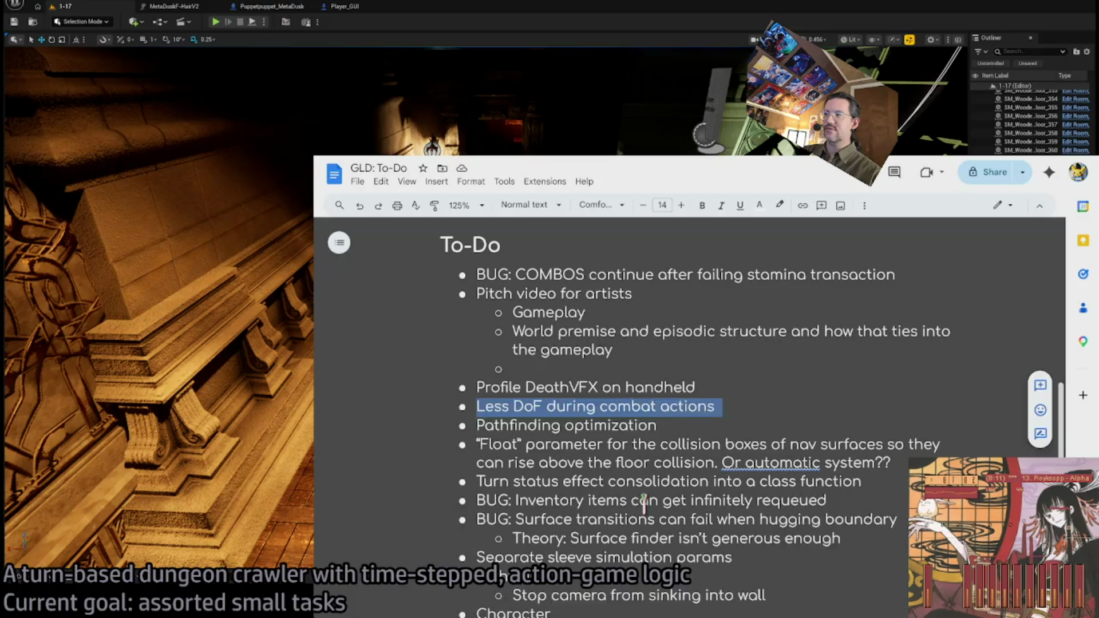
{"action": "key", "text": "BackSpace"}
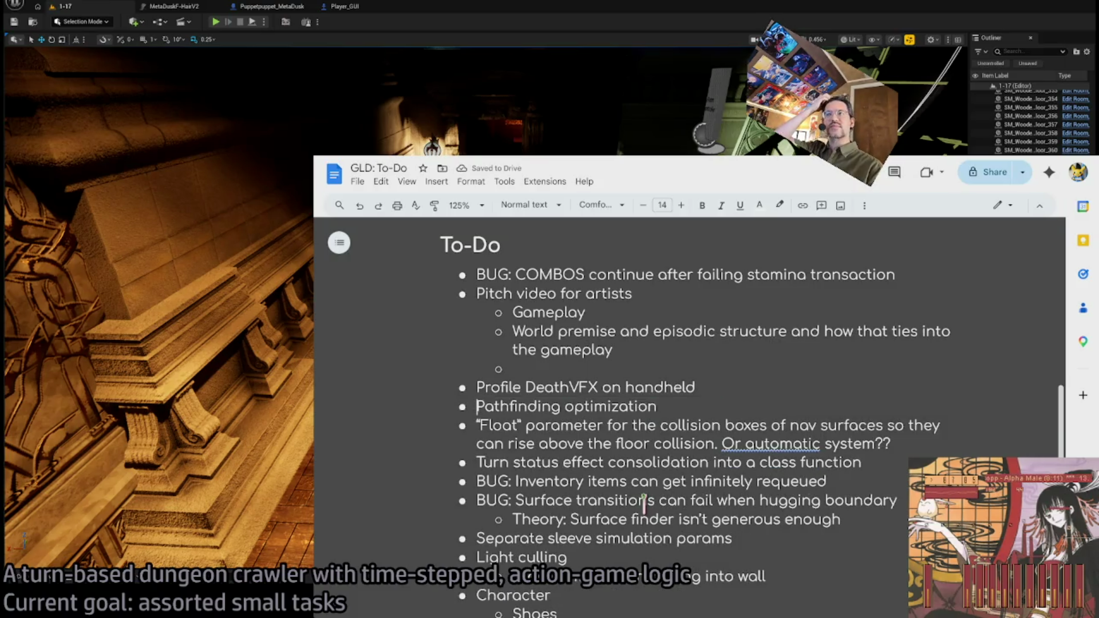
{"action": "triple_click", "coordinate": [606, 405]}
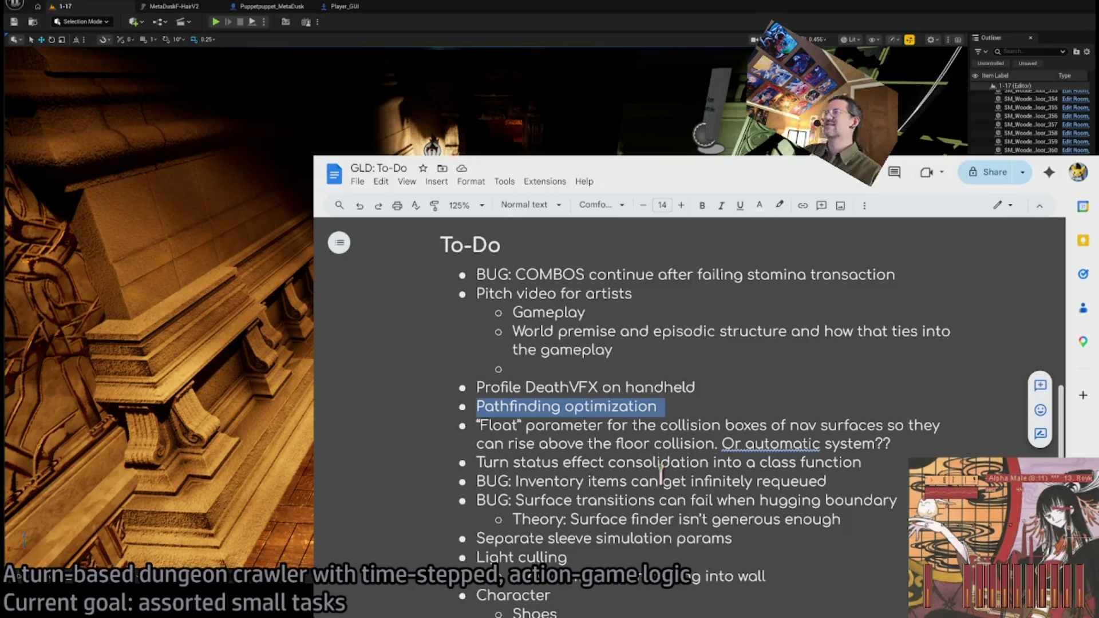
{"action": "key", "text": "BackSpace"}
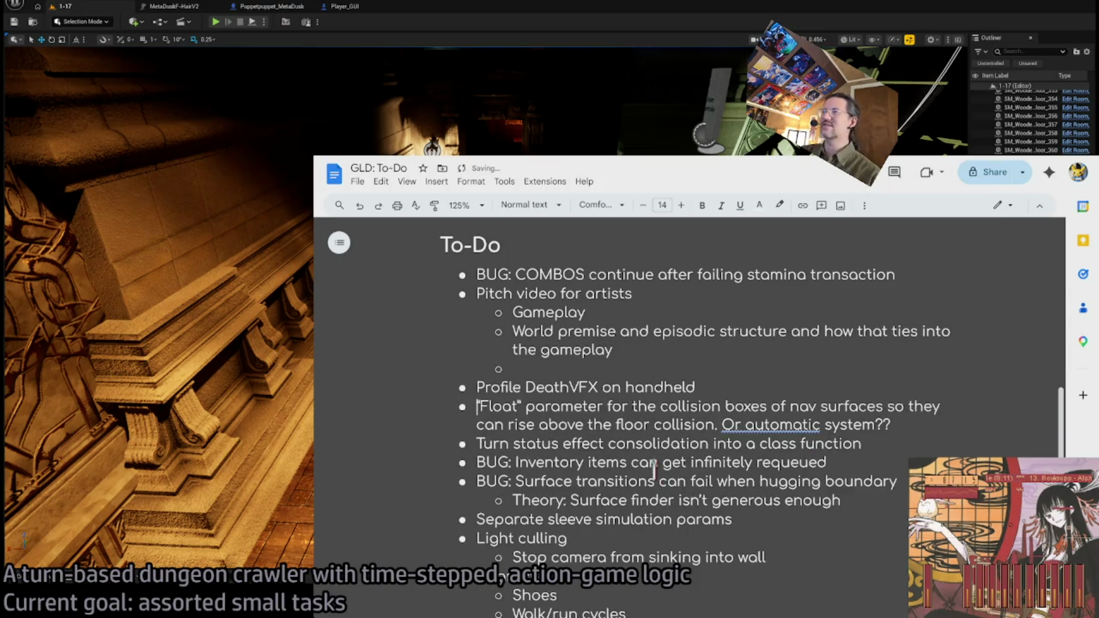
{"action": "triple_click", "coordinate": [631, 426]}
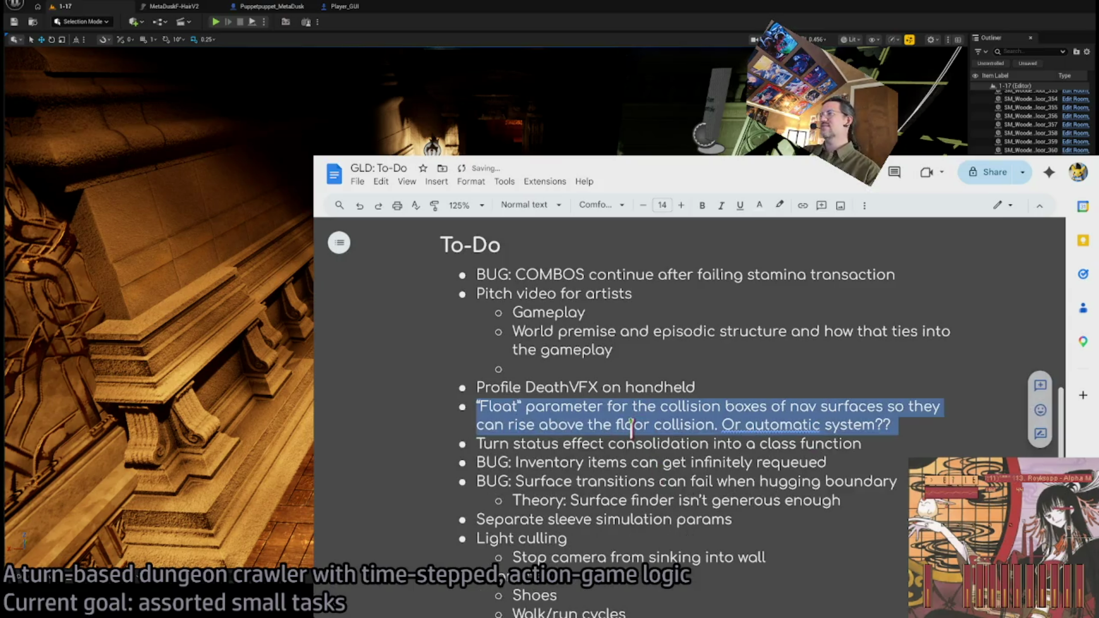
{"action": "left_click", "coordinate": [926, 426]}
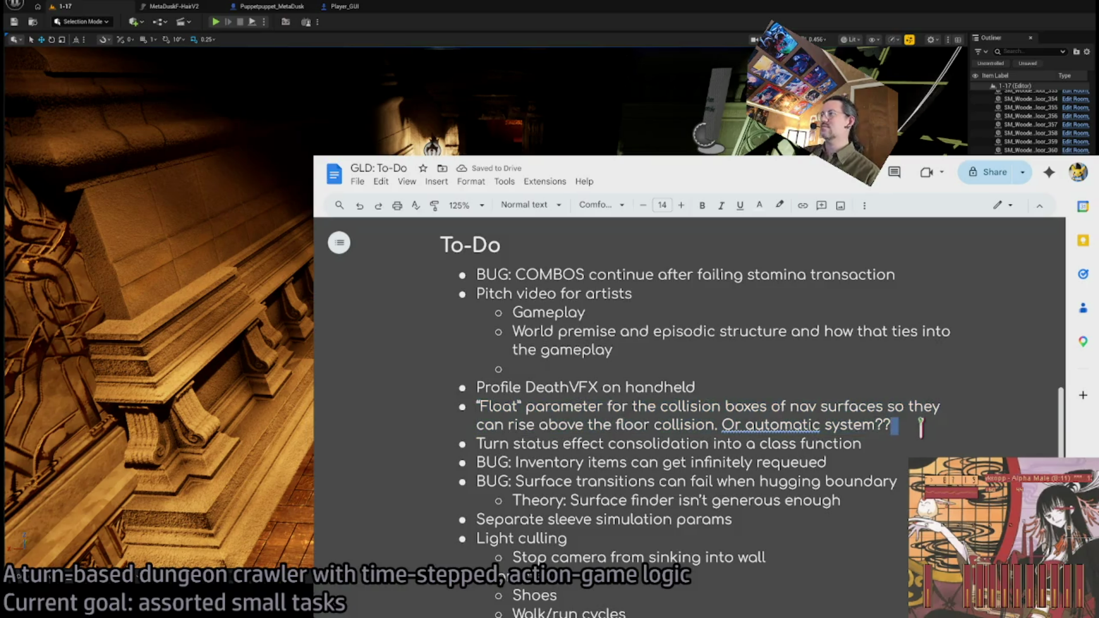
{"action": "triple_click", "coordinate": [921, 426]}
{"action": "triple_click", "coordinate": [598, 407]}
{"action": "key", "text": "BackSpace"}
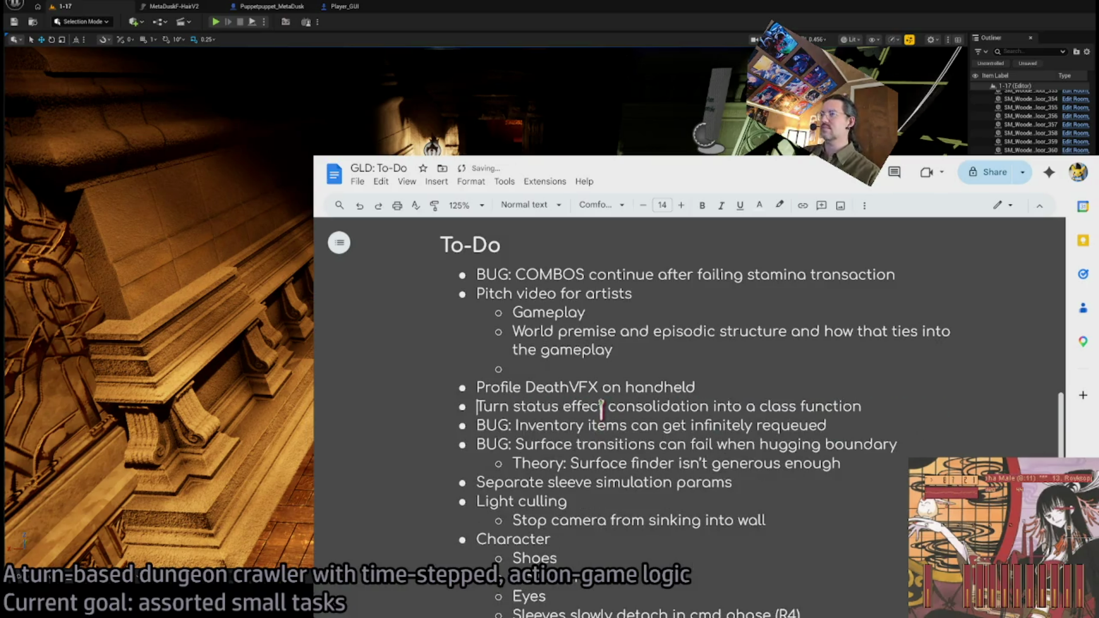
Review the remaining bug items, then return to Unreal and turn the viewport toward the purple room
{"action": "triple_click", "coordinate": [657, 423]}
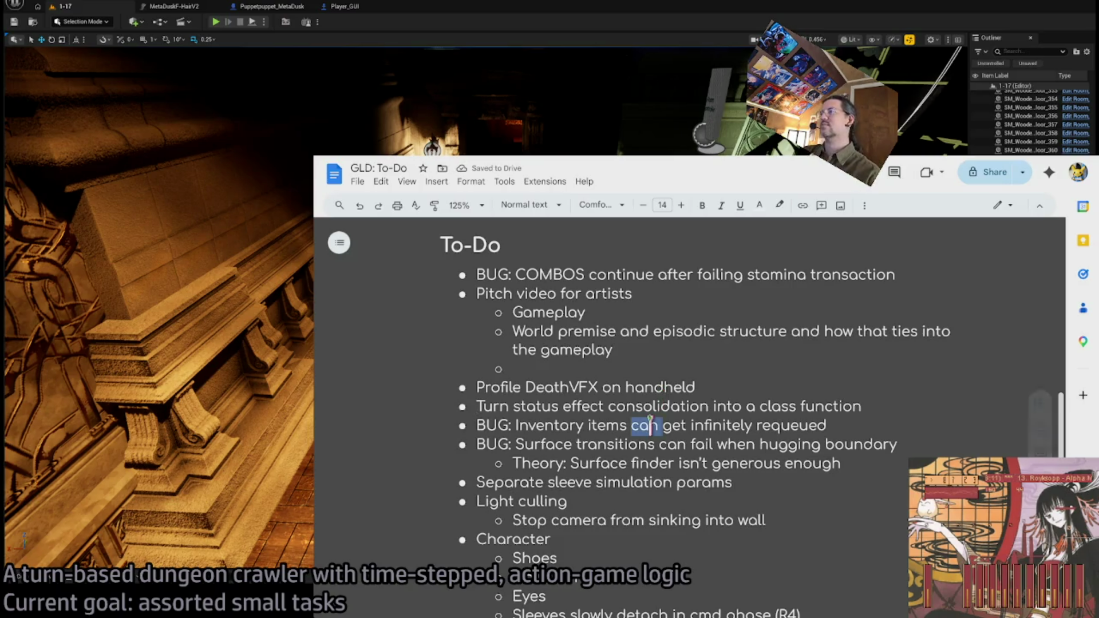
{"action": "triple_click", "coordinate": [676, 444]}
{"action": "left_click_drag", "start_coordinate": [676, 445], "coordinate": [668, 458]}
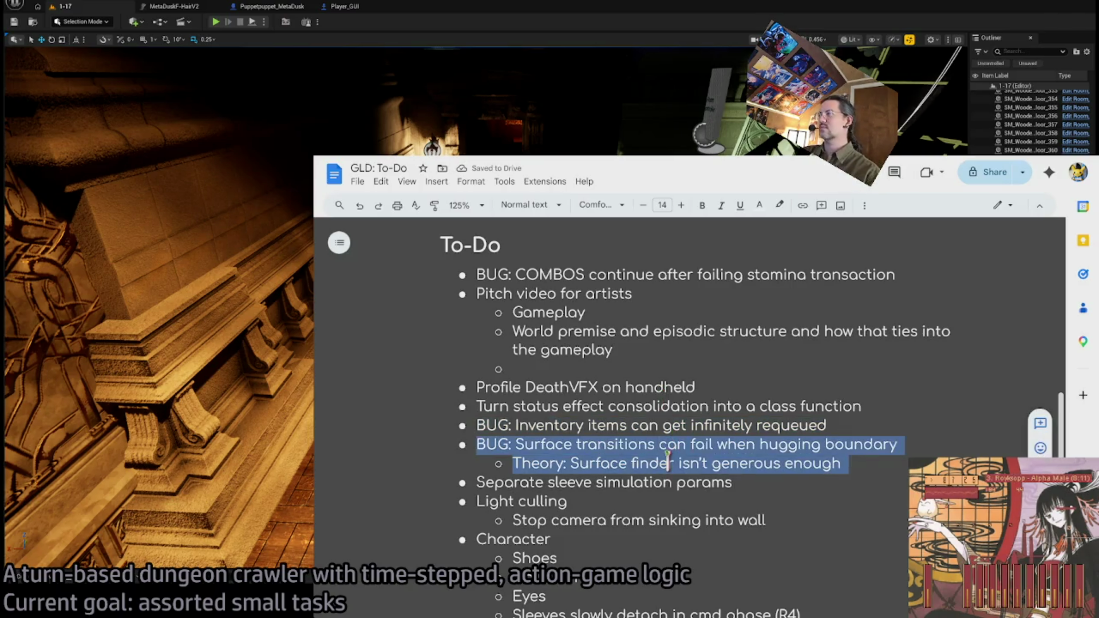
{"action": "triple_click", "coordinate": [665, 482]}
{"action": "triple_click", "coordinate": [551, 484]}
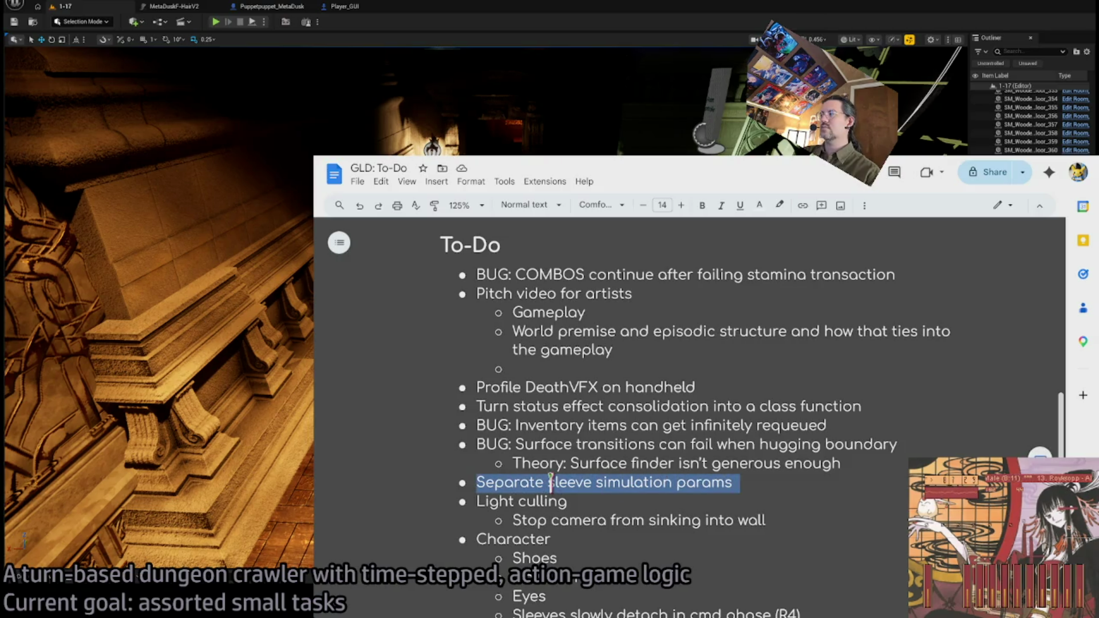
{"action": "left_click", "coordinate": [596, 481]}
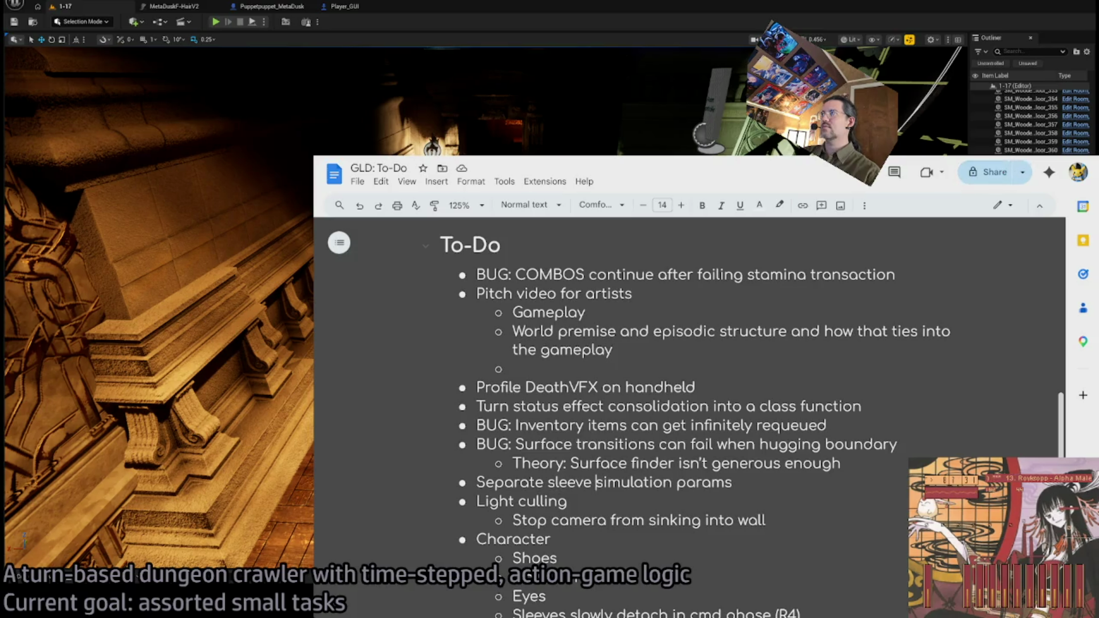
{"action": "key", "text": "alt+Tab"}
{"action": "left_click_drag", "start_coordinate": [527, 284], "coordinate": [338, 312]}
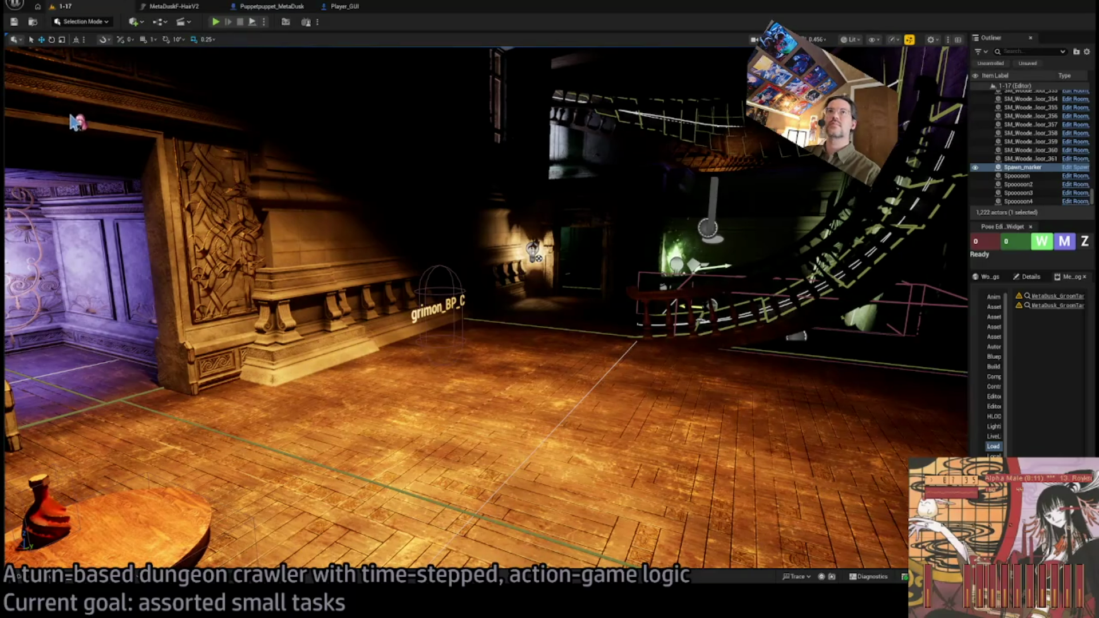
Switch between Unreal and the GLD: To-Do document, leaving the document in front
{"action": "key", "text": "alt+Tab"}
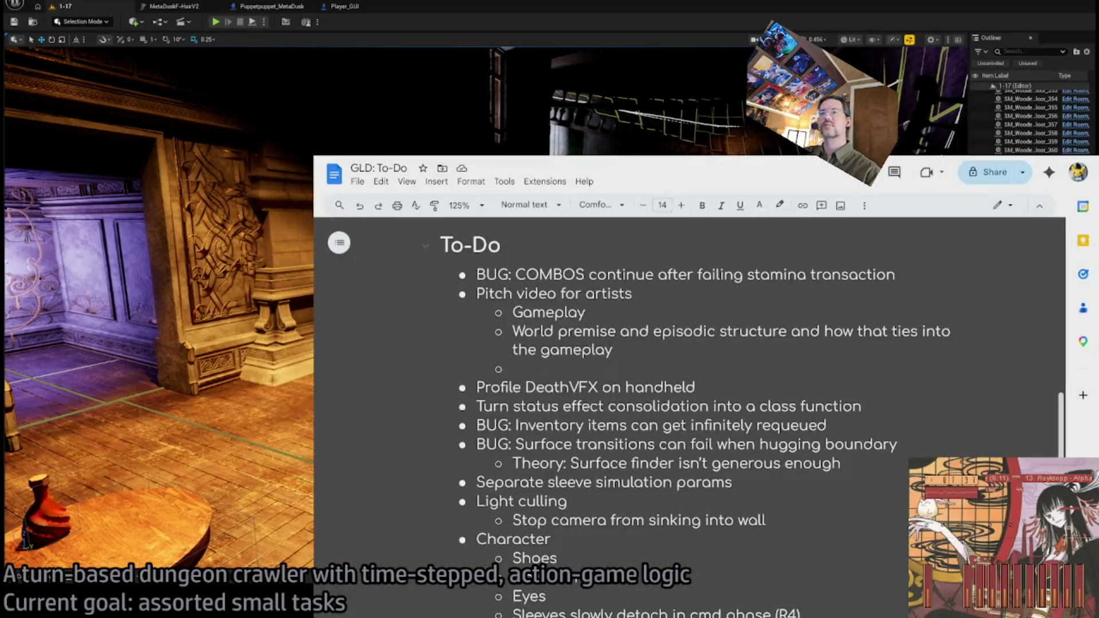
{"action": "key", "text": "alt+Tab"}
{"action": "key", "text": "alt+Tab"}
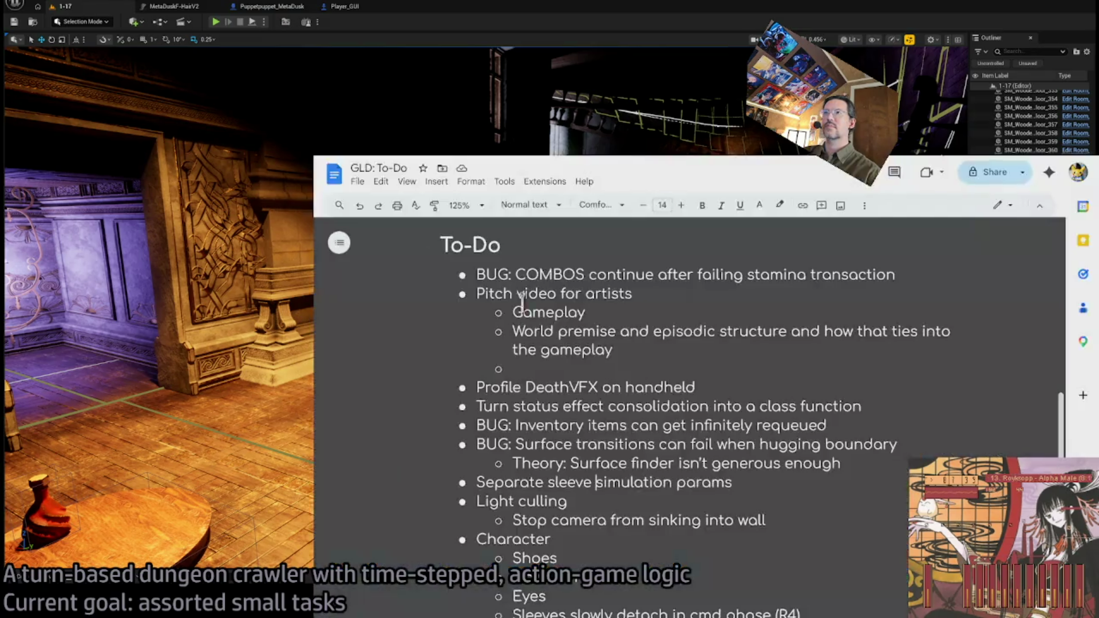
{"action": "key", "text": "alt+Tab"}
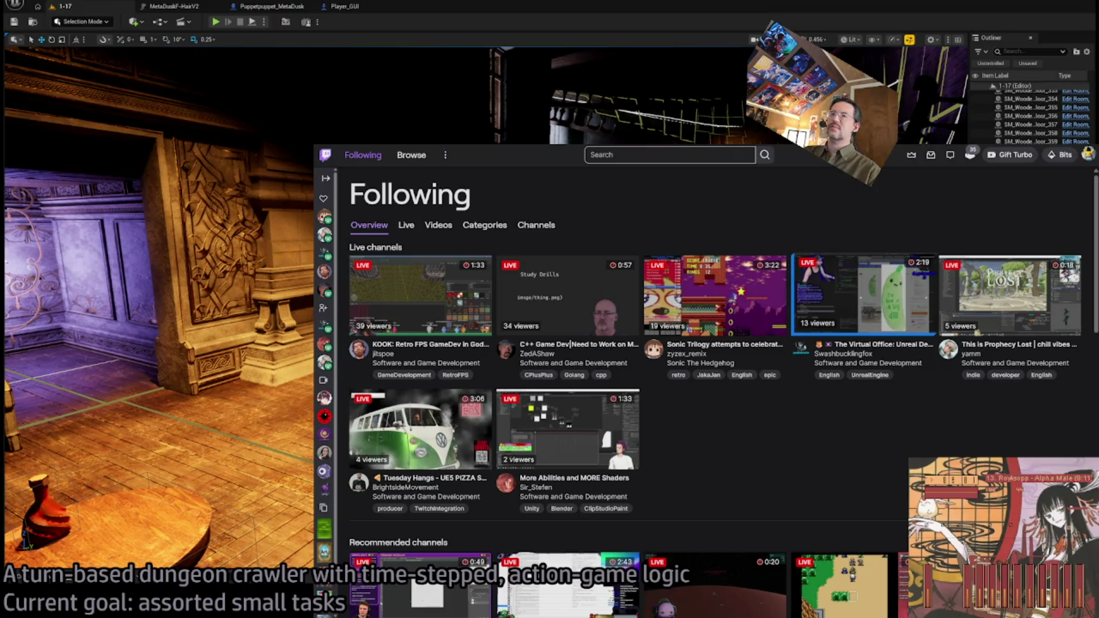
Watch the Virtual Office Unreal dev and pizza shop simulator streams, then start a new browser tab
{"action": "left_click", "coordinate": [863, 295]}
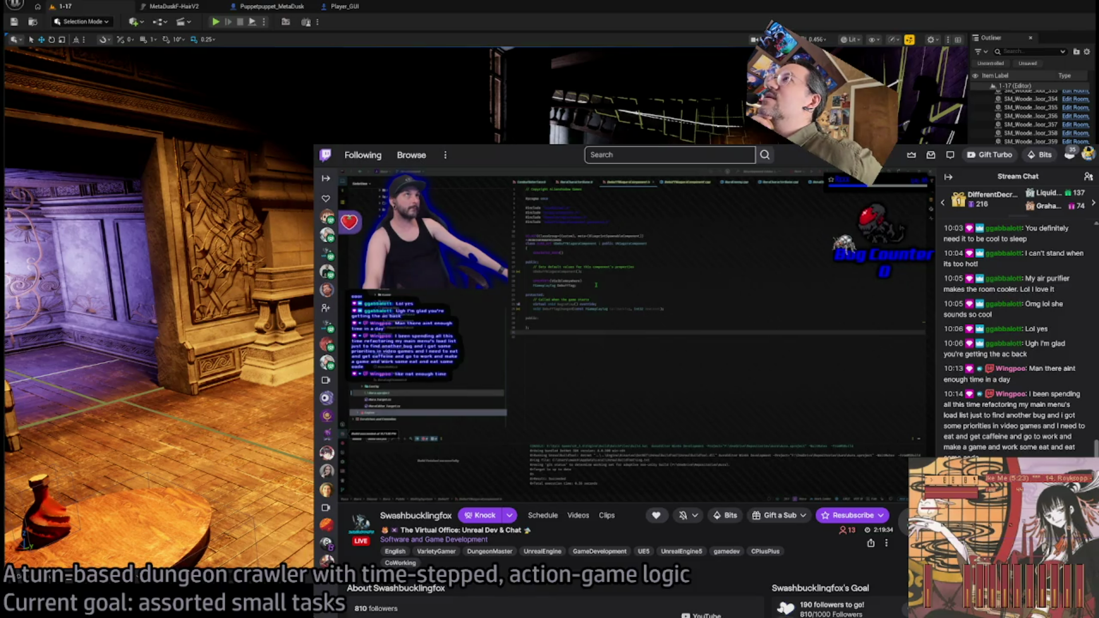
{"action": "key", "text": "alt+Left"}
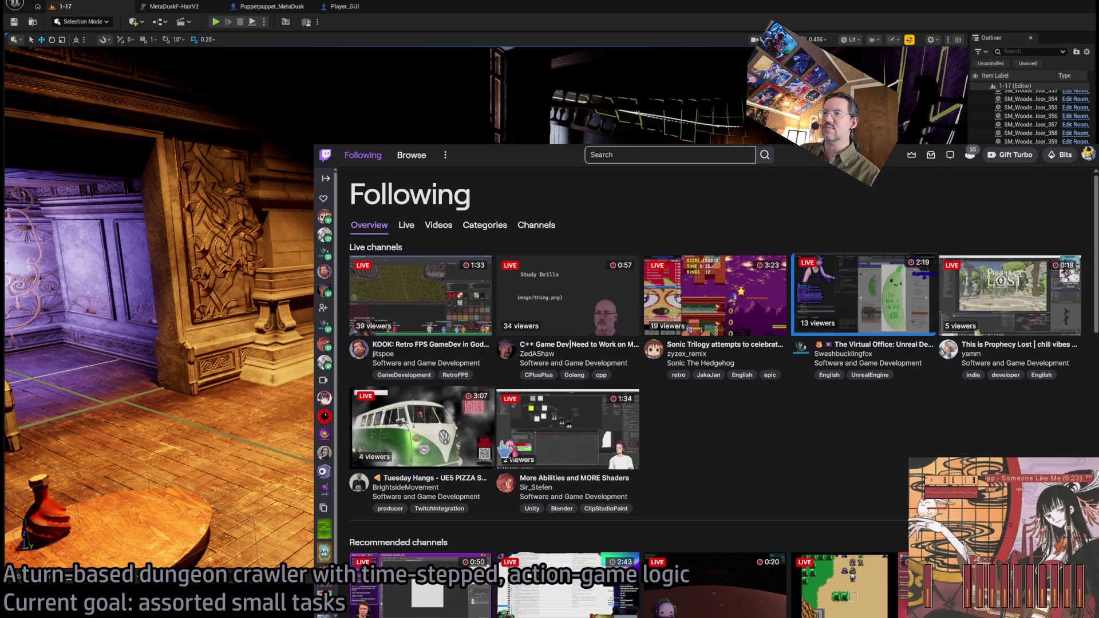
{"action": "left_click", "coordinate": [435, 478]}
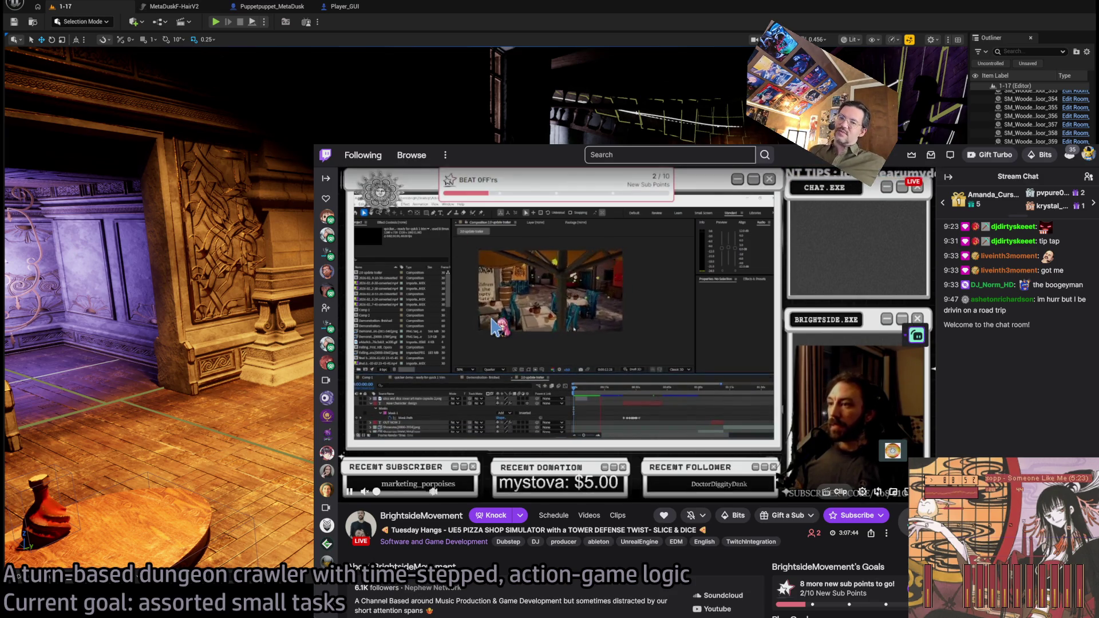
{"action": "key", "text": "alt+Tab"}
{"action": "key", "text": "alt+Tab"}
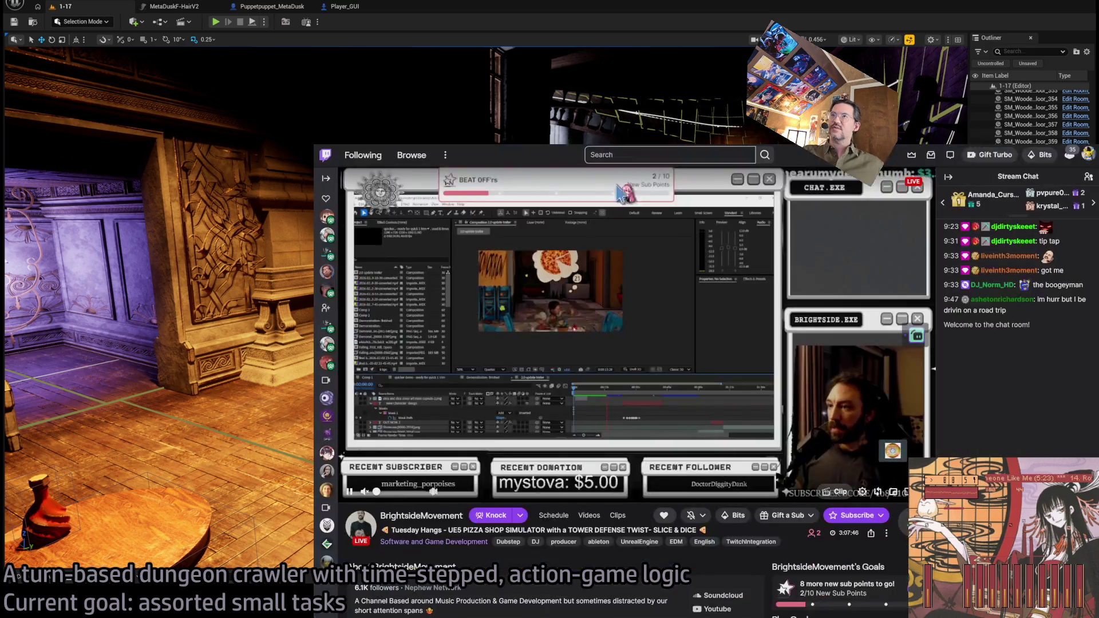
{"action": "key", "text": "ctrl+t"}
Go to the Google Docs home through the address suggestion, open GLD RPG systems, and zoom to 125%
{"action": "type", "text": "d"}
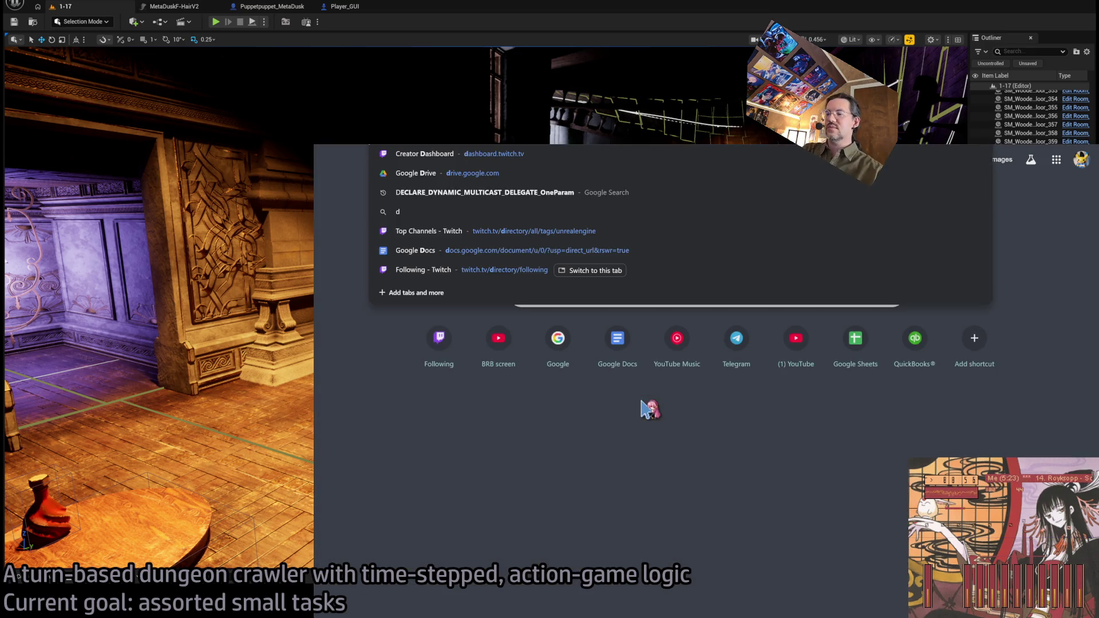
{"action": "left_click", "coordinate": [643, 403]}
{"action": "left_click", "coordinate": [617, 337]}
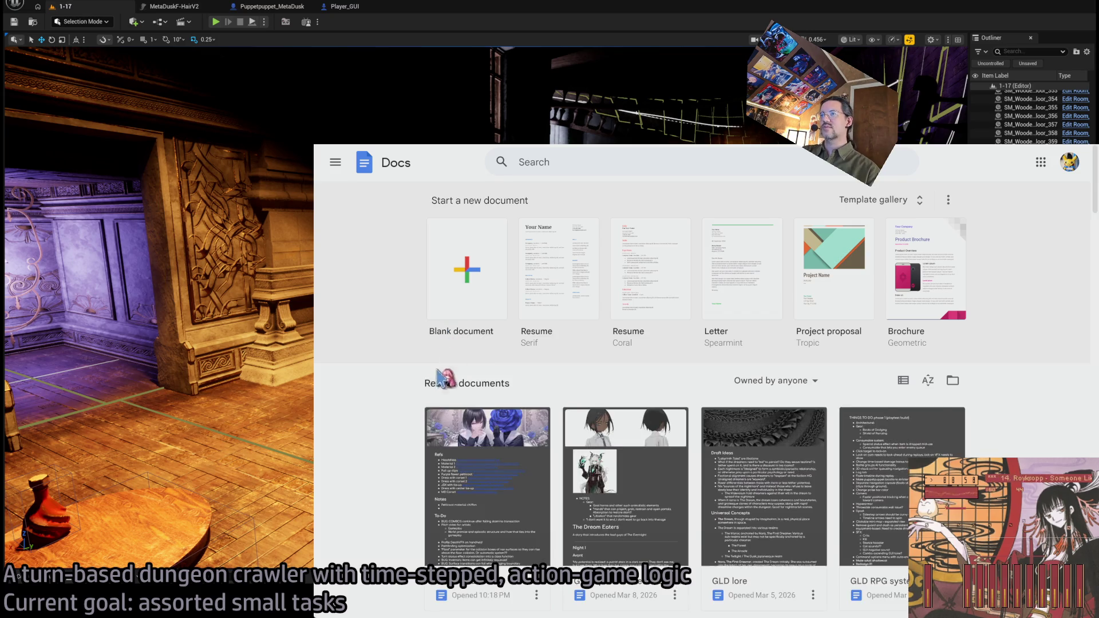
{"action": "scroll", "coordinate": [450, 366], "scroll_direction": "down", "scroll_amount": 3}
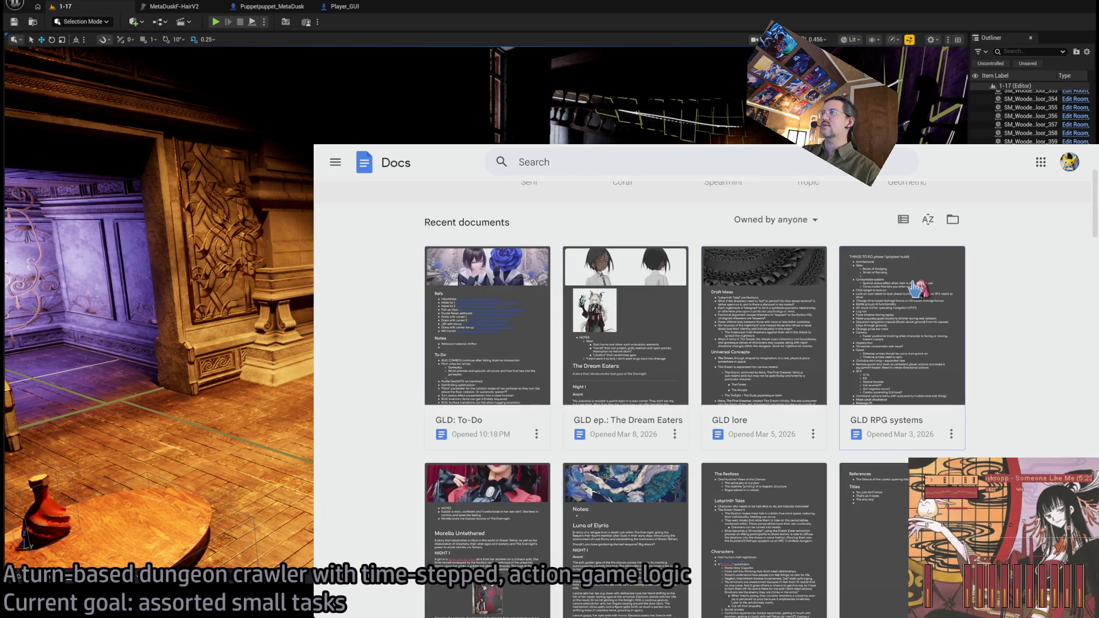
{"action": "left_click", "coordinate": [916, 289]}
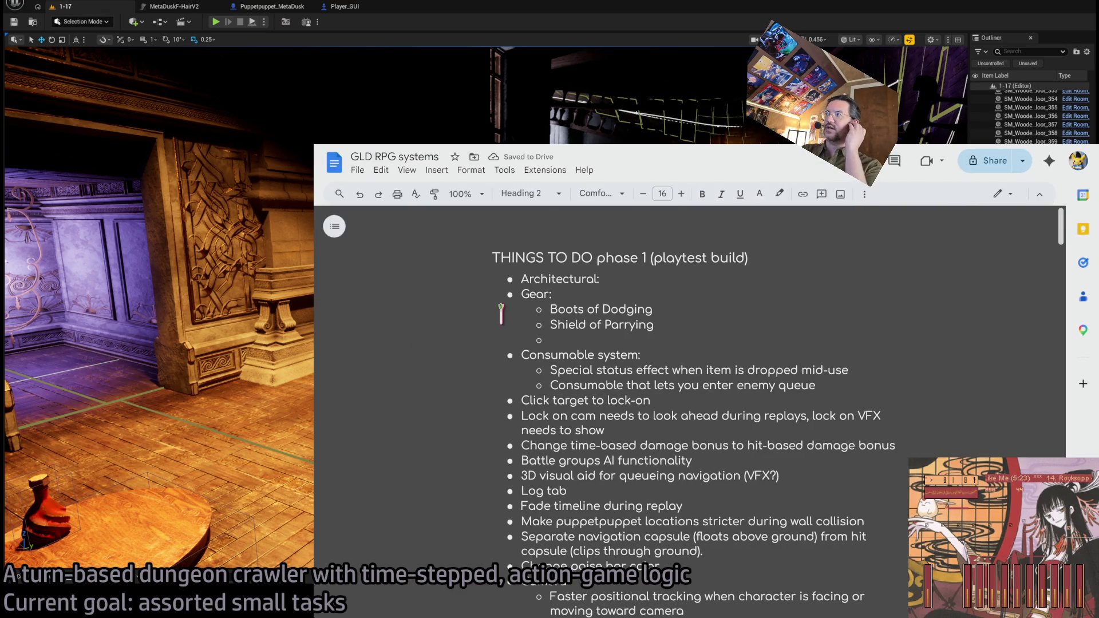
{"action": "left_click", "coordinate": [482, 195]}
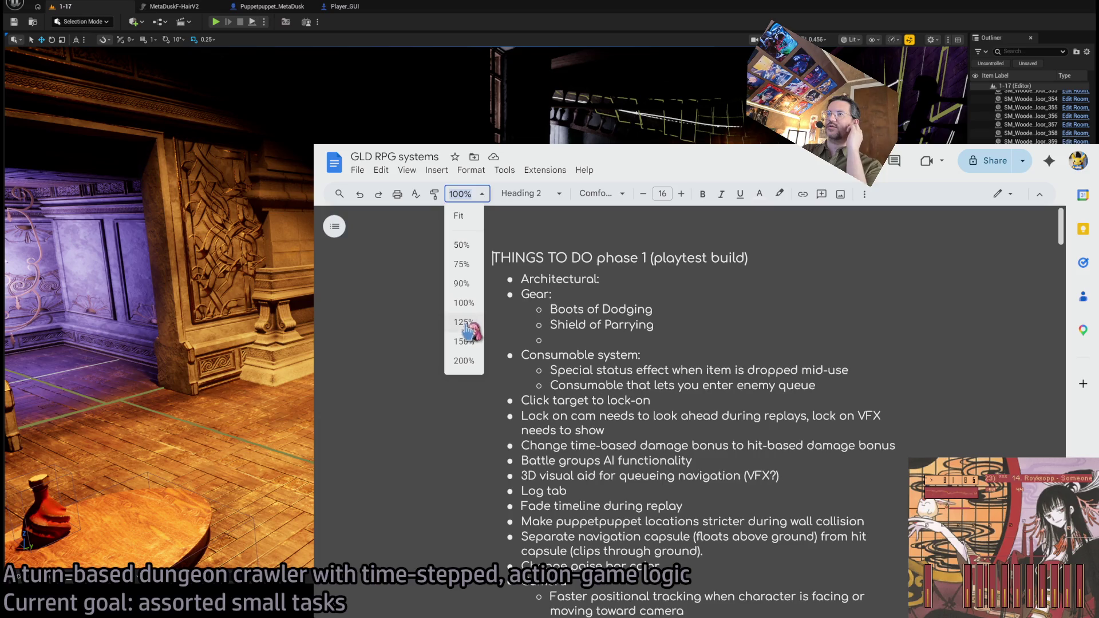
{"action": "left_click", "coordinate": [468, 324]}
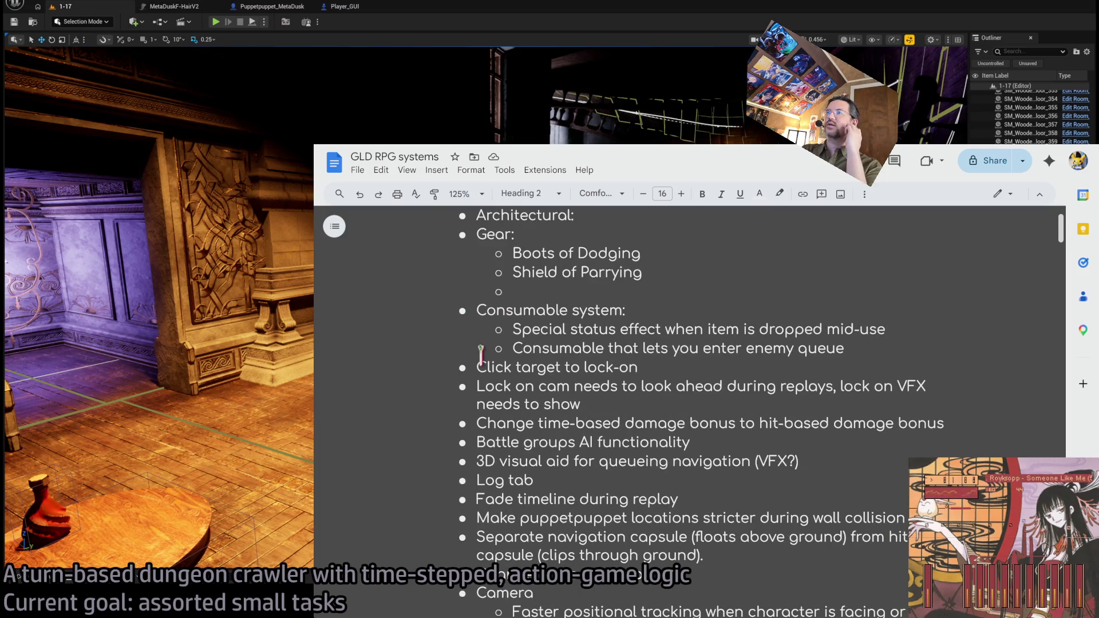